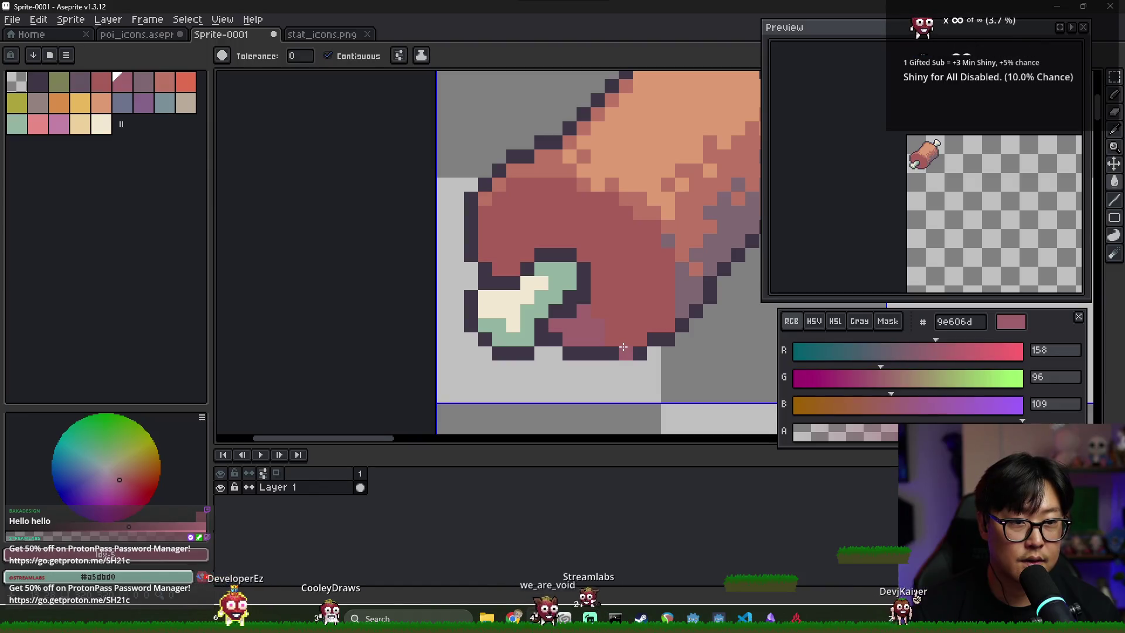
Step: Paint the pink patch and another shadow pixel under the bone dark purple
click(102, 83)
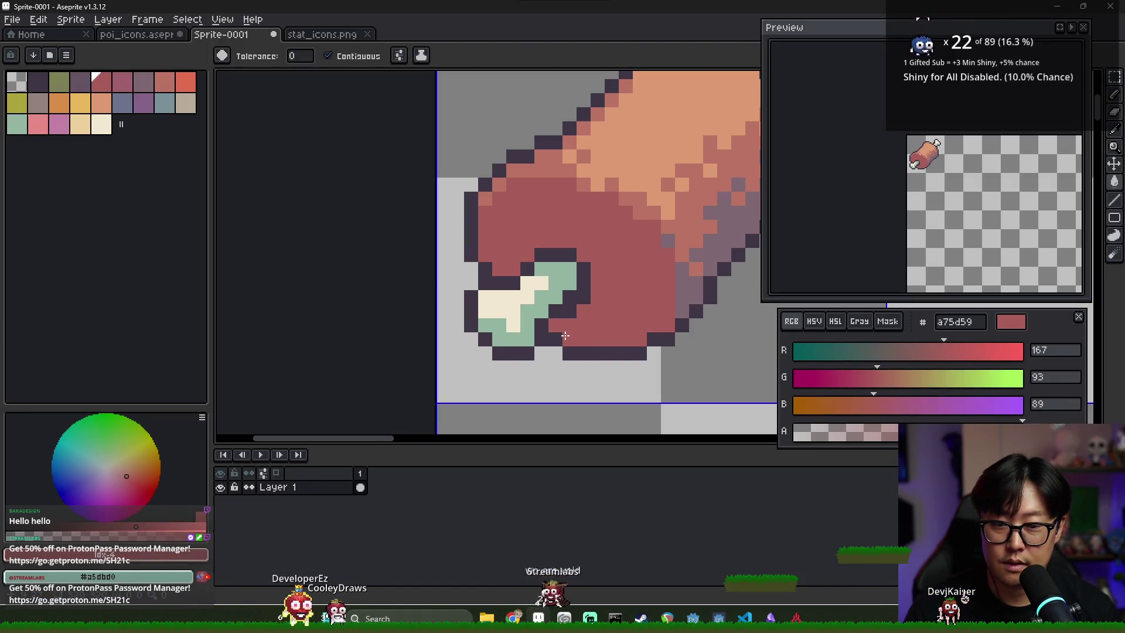
click(79, 82)
key(v)
key(g)
click(586, 338)
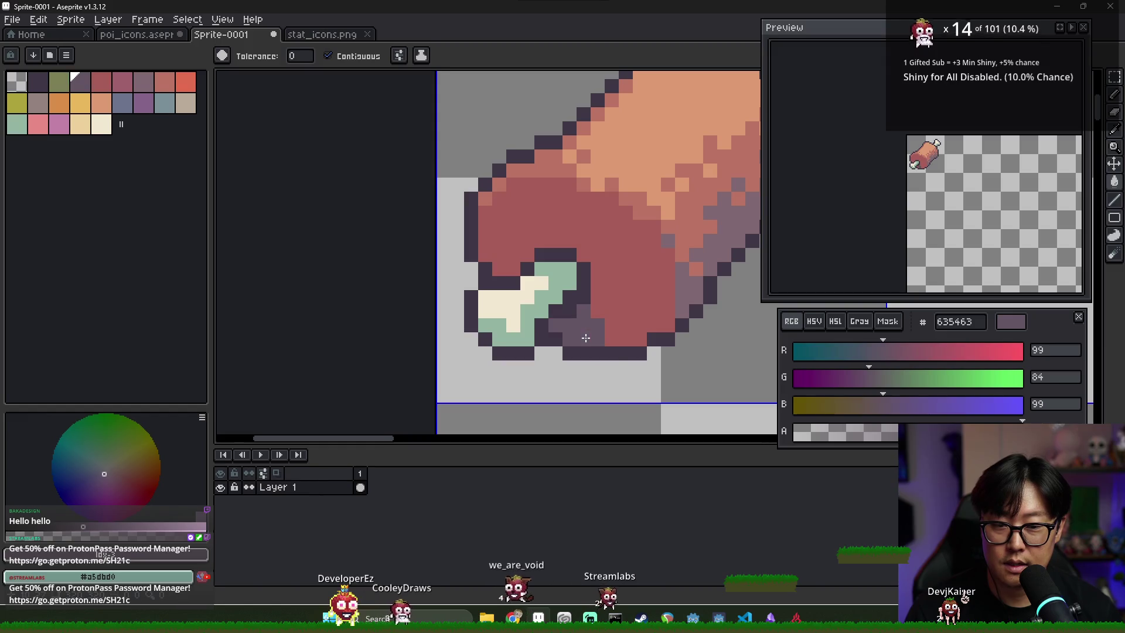
key(b)
click(640, 339)
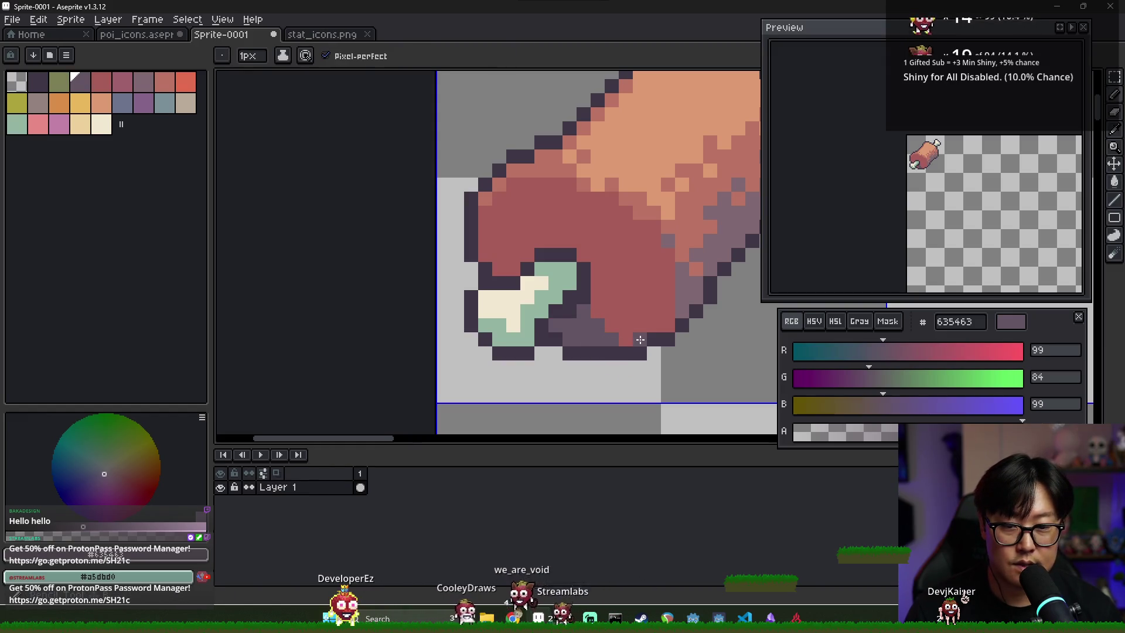
scroll(594, 316, down, 5)
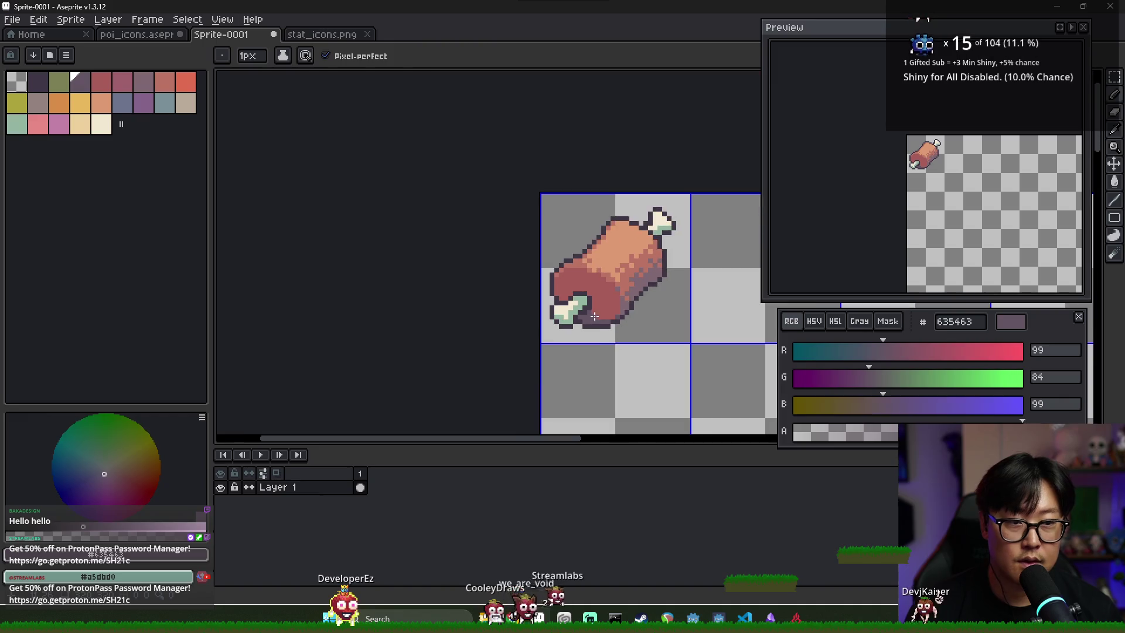
scroll(659, 284, down, 2)
scroll(679, 298, up, 2)
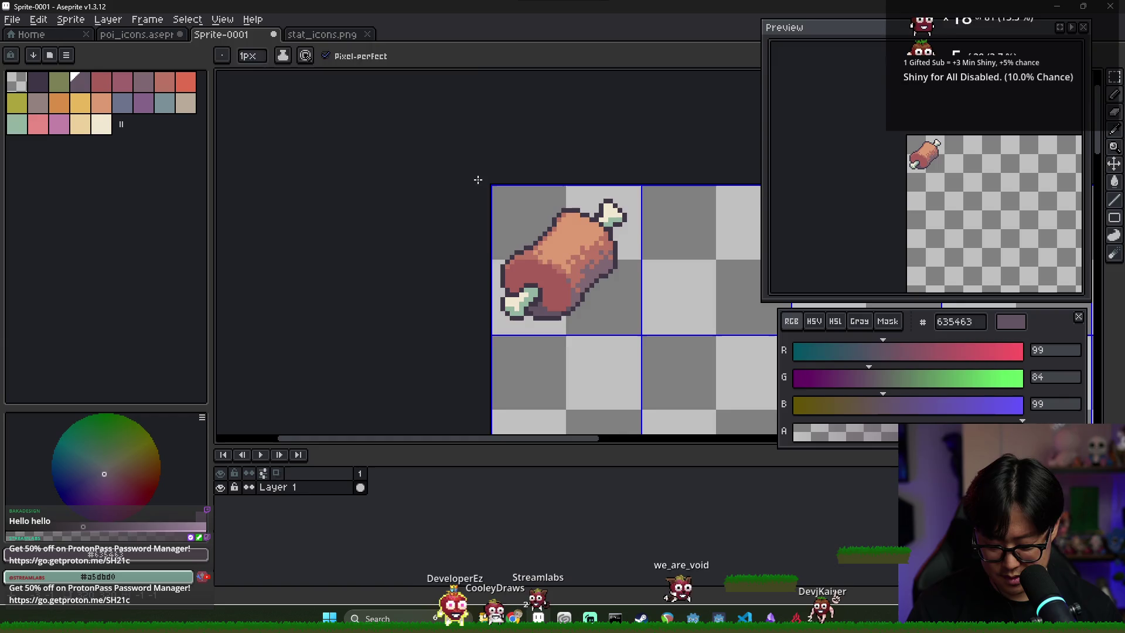
Step: Select the meat sprite, nudge it over by one pixel and deselect
key(m)
drag(489, 184, 640, 343)
drag(582, 302, 515, 295)
key(ctrl+d)
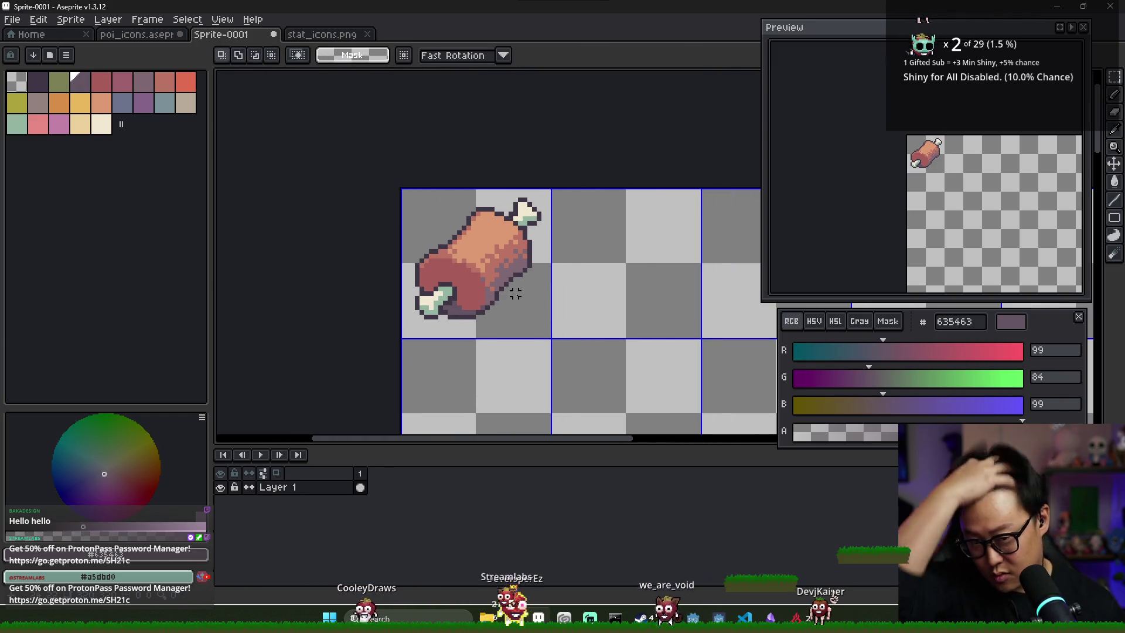
Step: Bring up the Save File dialog for the repositioned meat sprite
key(ctrl+s)
key(Escape)
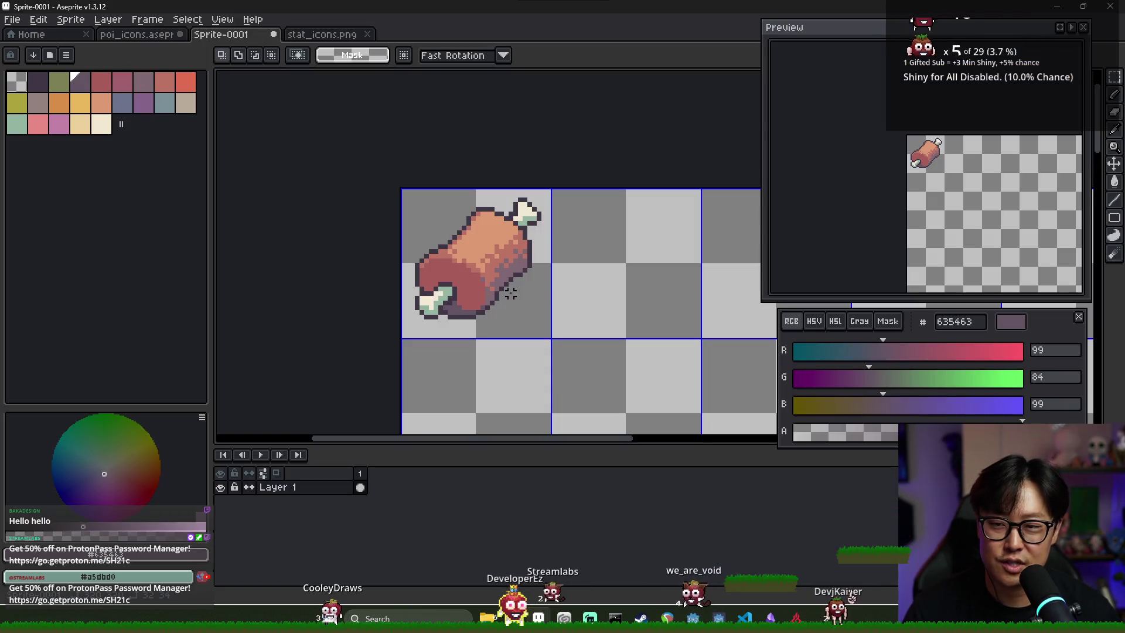
key(ctrl+s)
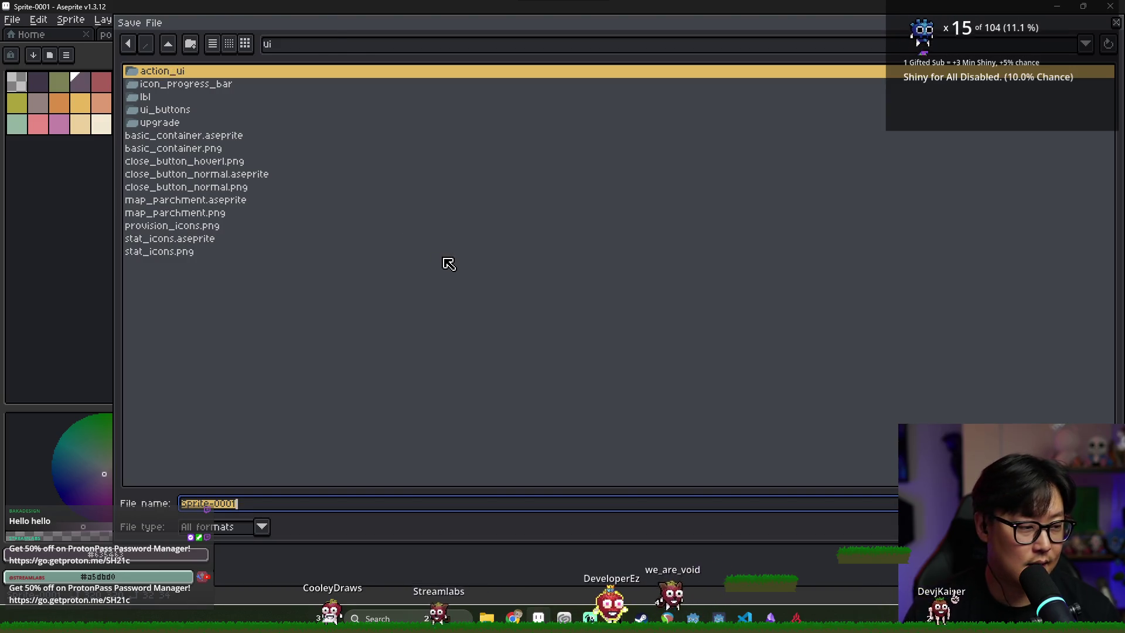
key(Escape)
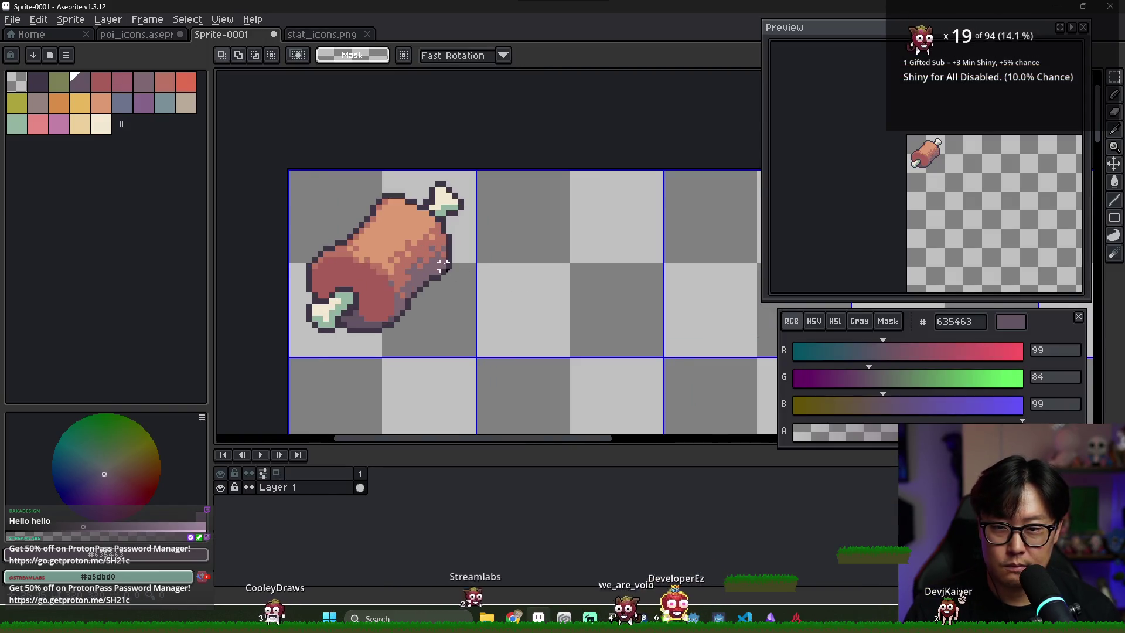
scroll(442, 263, down, 1)
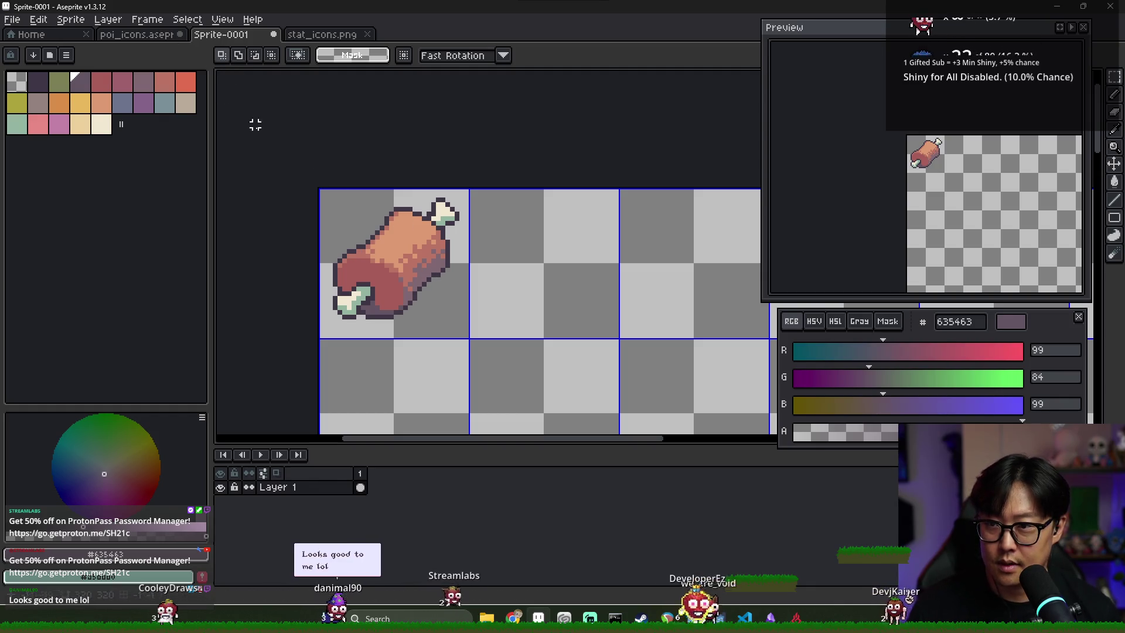
Step: Copy the top-left meat icon onto a new layer and move it into the cell below
drag(349, 213, 448, 278)
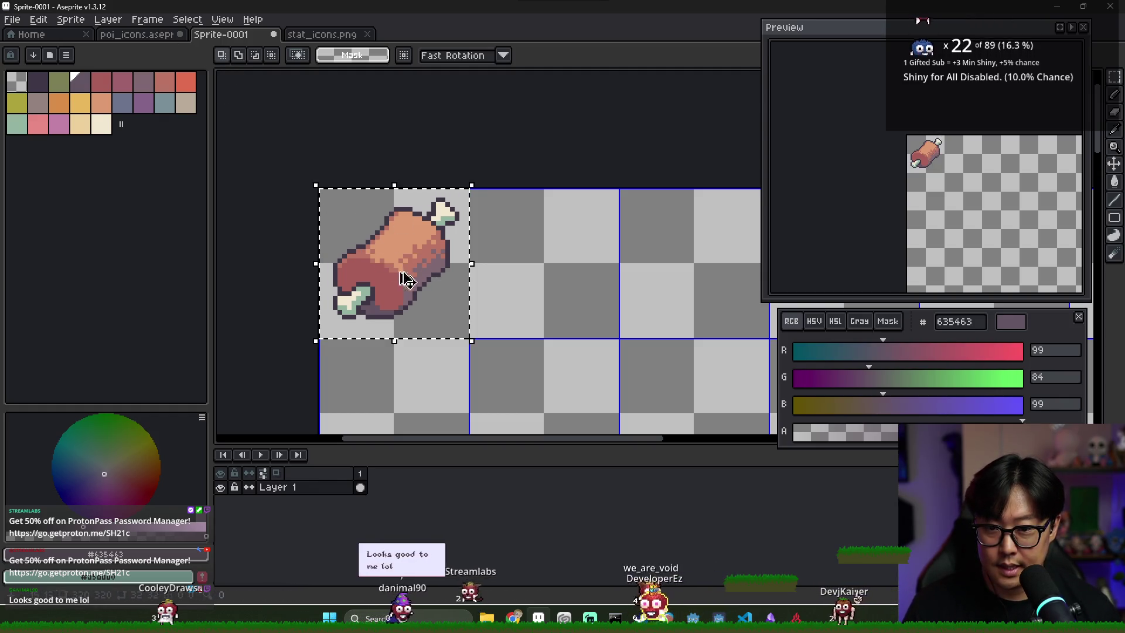
key(shift+n)
key(ctrl+v)
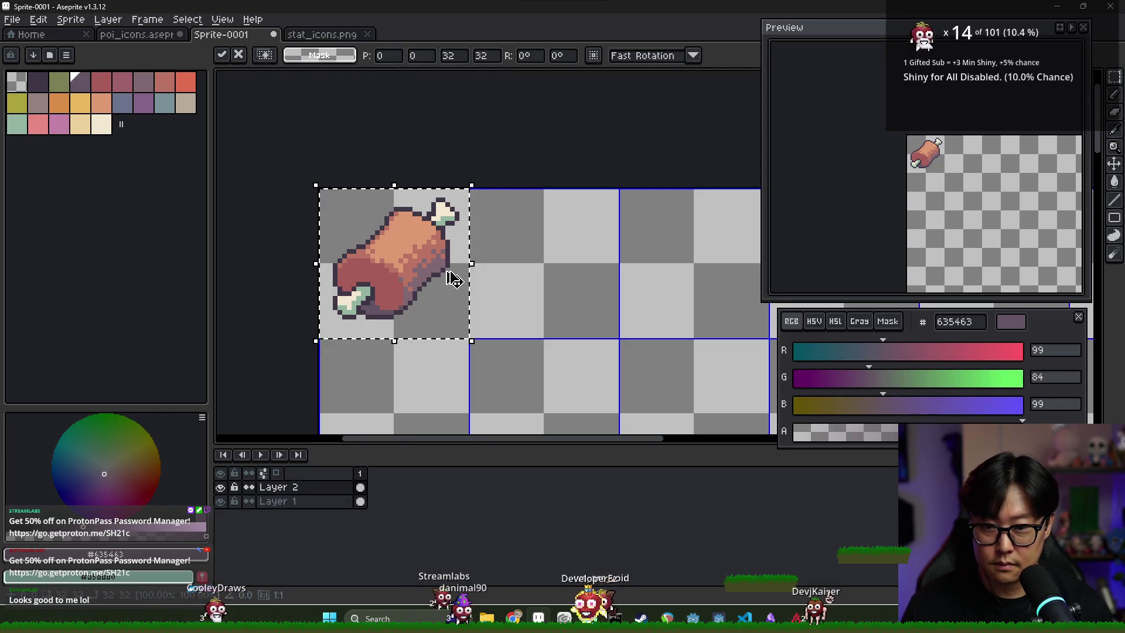
drag(446, 270, 447, 420)
key(ctrl+d)
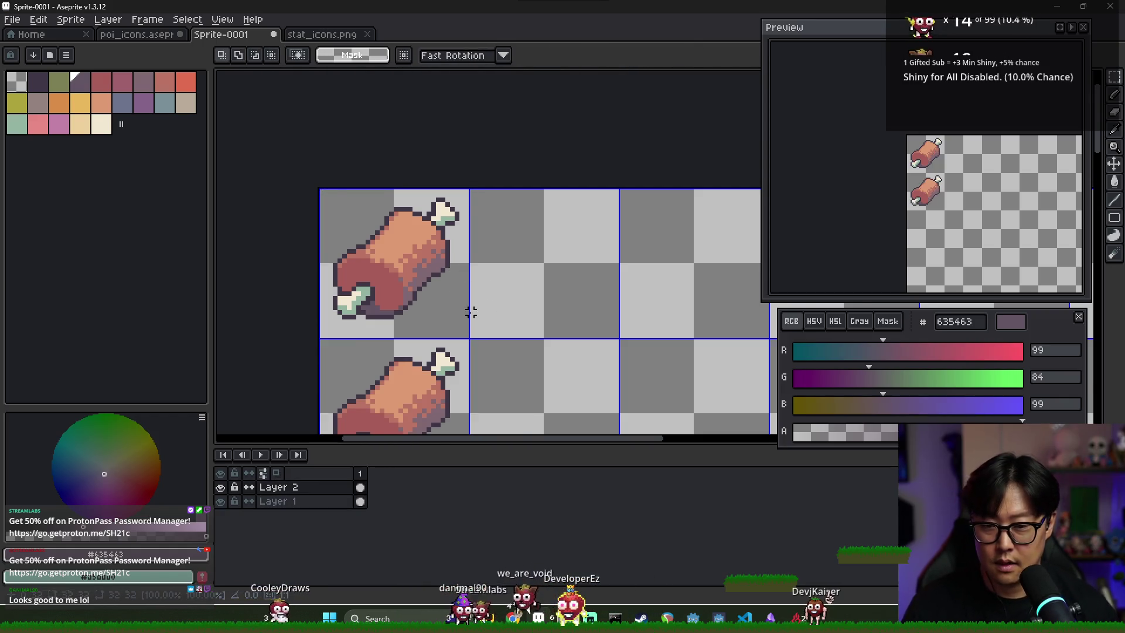
scroll(469, 310, down, 1)
Step: Select the lower meat copy and apply a first outline to it
drag(369, 346, 440, 370)
key(shift+o)
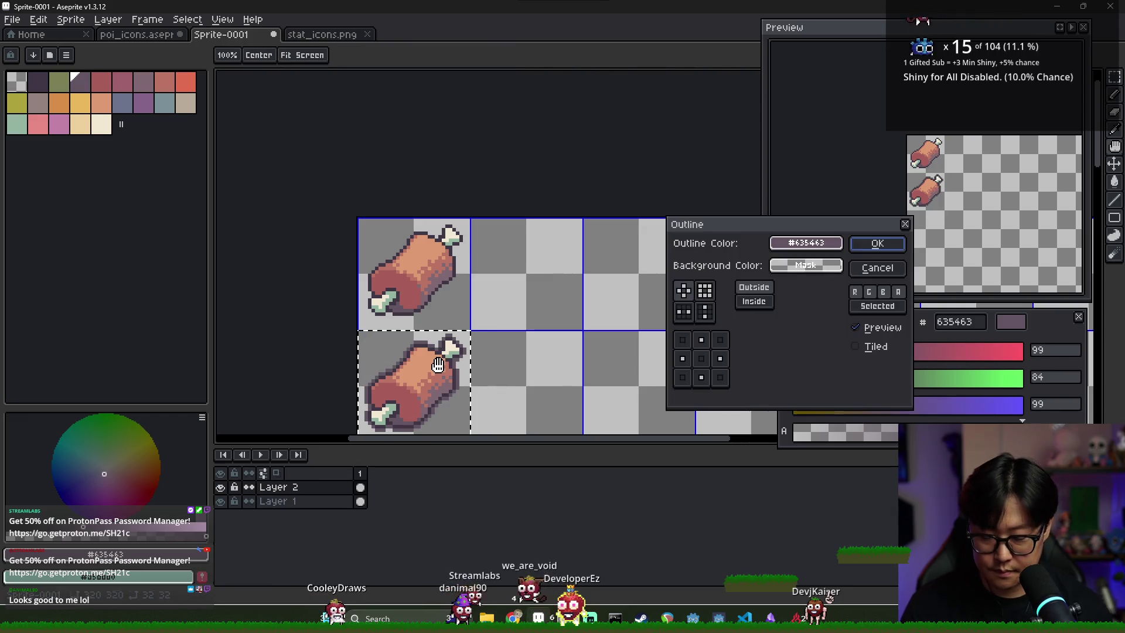
key(Return)
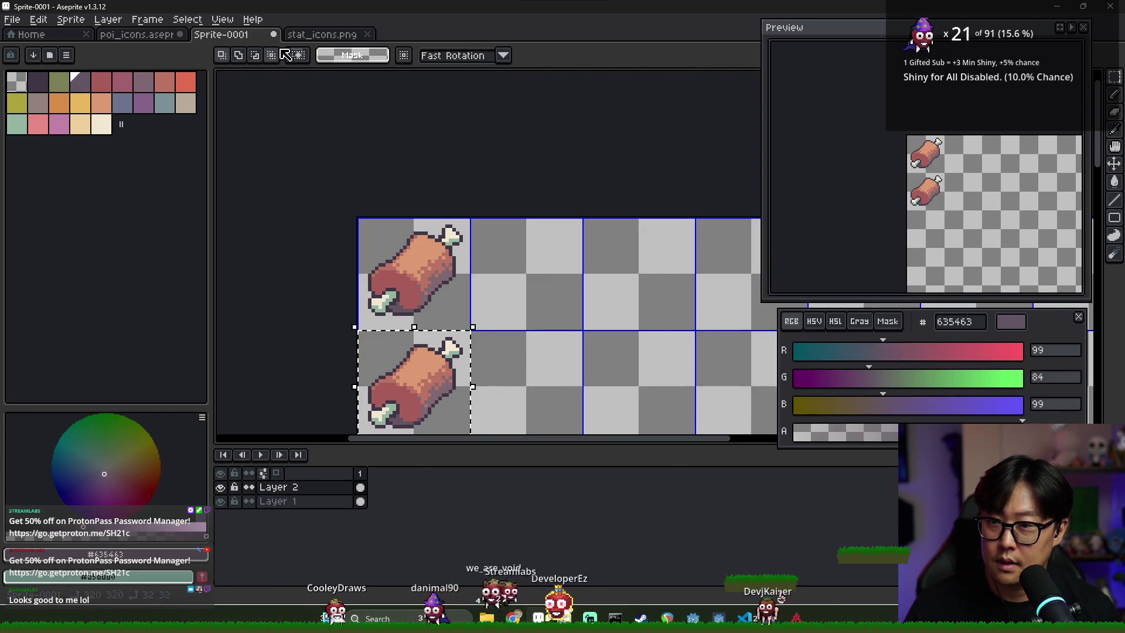
Step: Sample the cream colour from the scroll icon in poi_icons.aseprite
key(ctrl+Tab)
click(152, 34)
scroll(356, 193, up, 4)
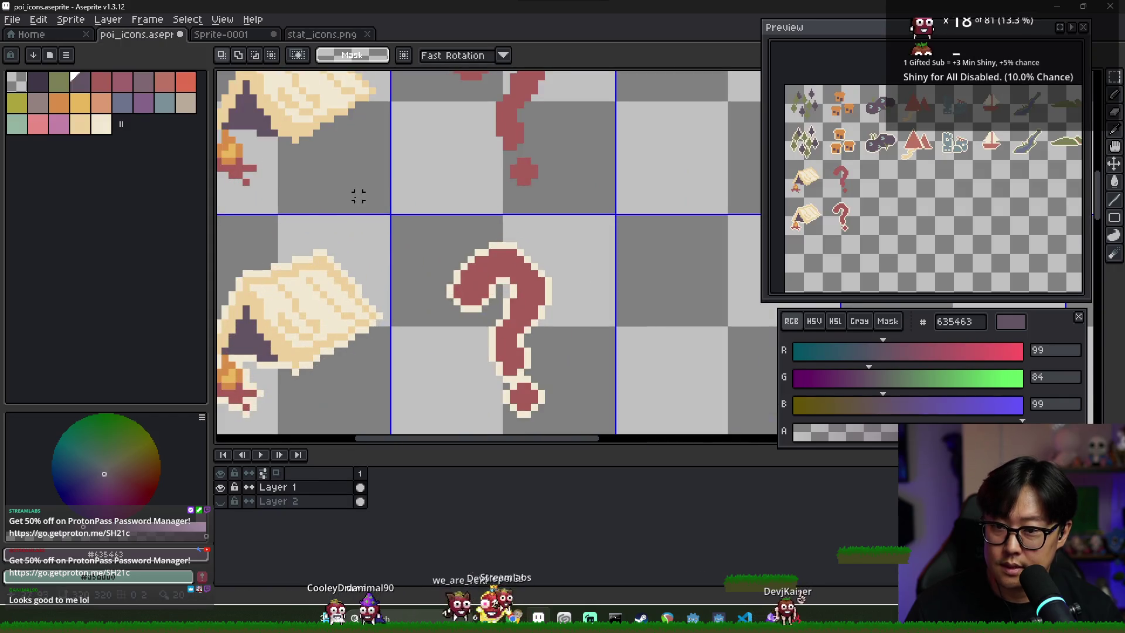
key(alt)
click(372, 87)
key(ctrl+Tab)
scroll(441, 226, down, 3)
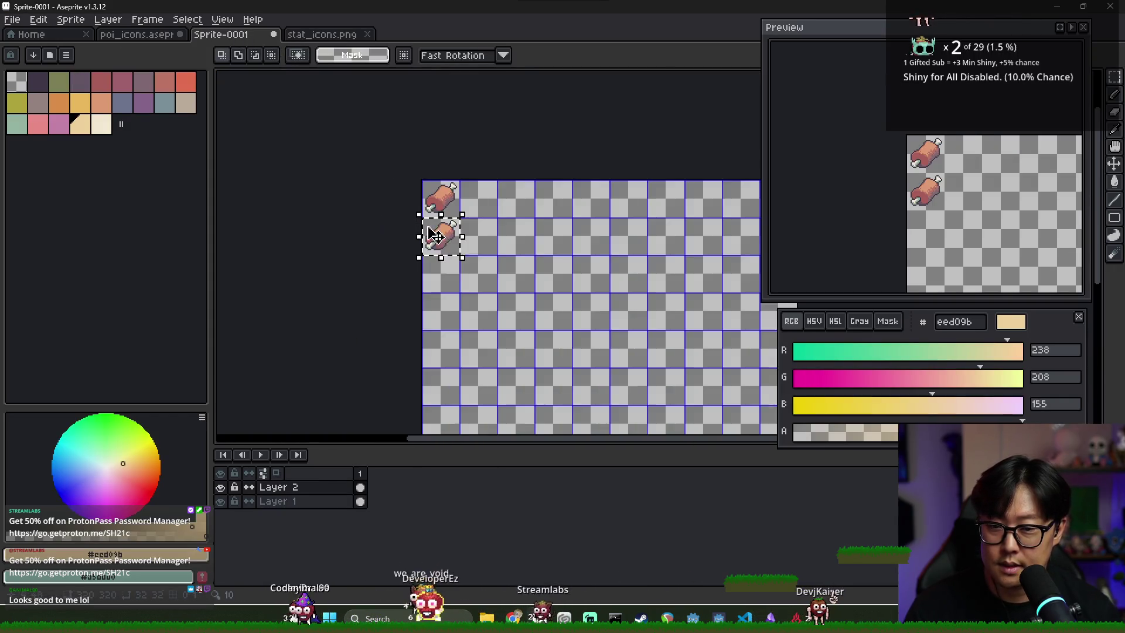
scroll(469, 276, up, 3)
Step: Outline the lower meat copy in cream #eed09b
key(ctrl+shift+o)
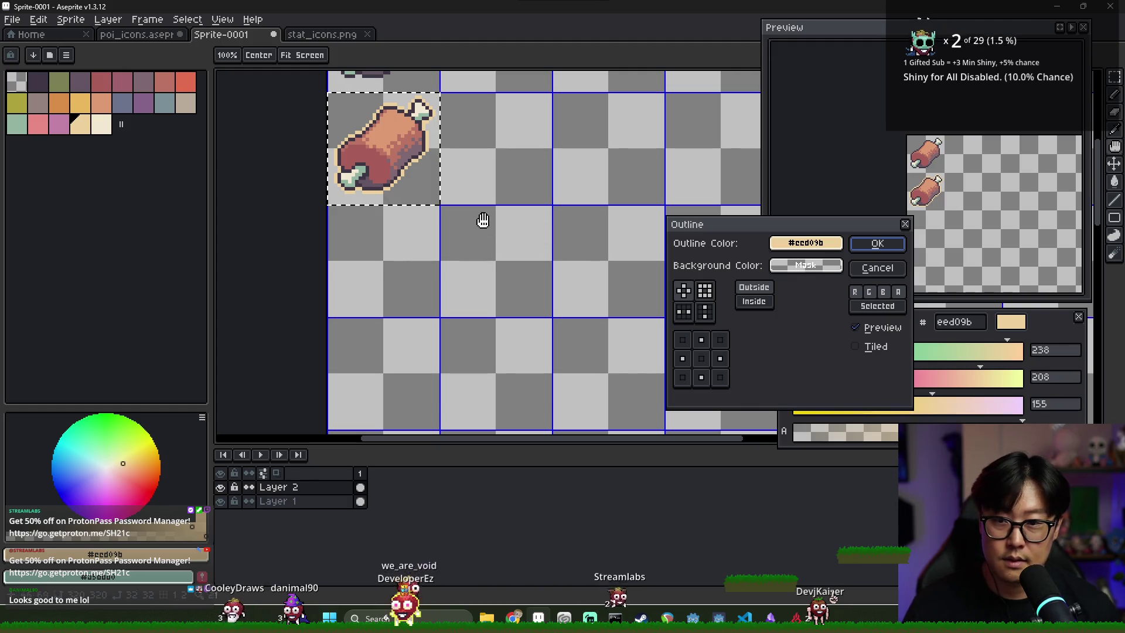
key(Return)
key(shift+o)
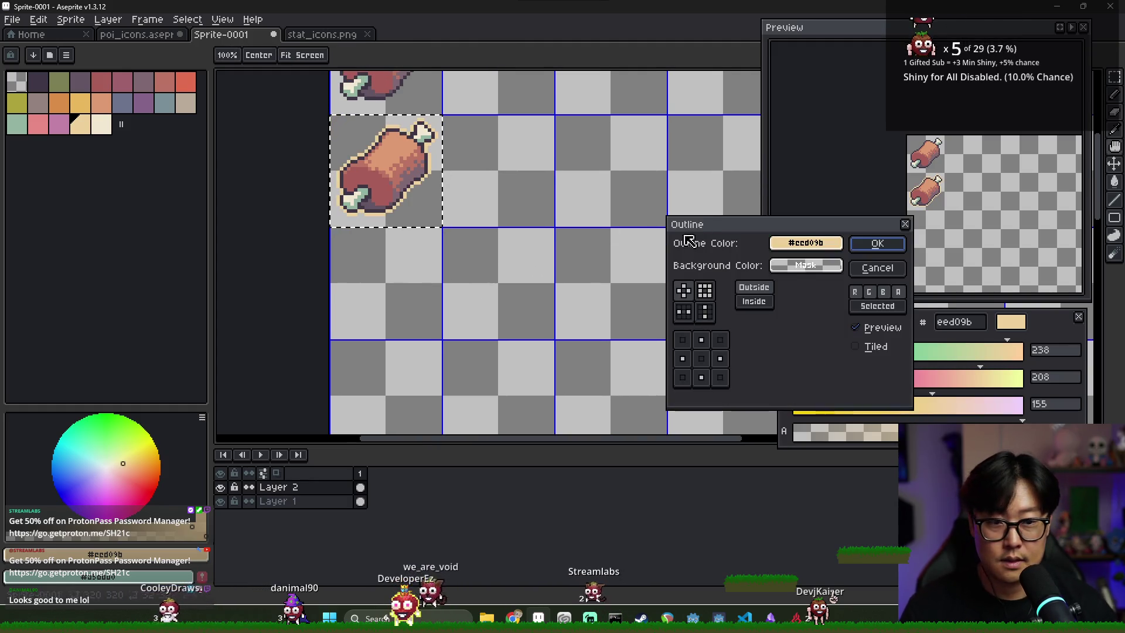
click(863, 243)
scroll(454, 175, up, 2)
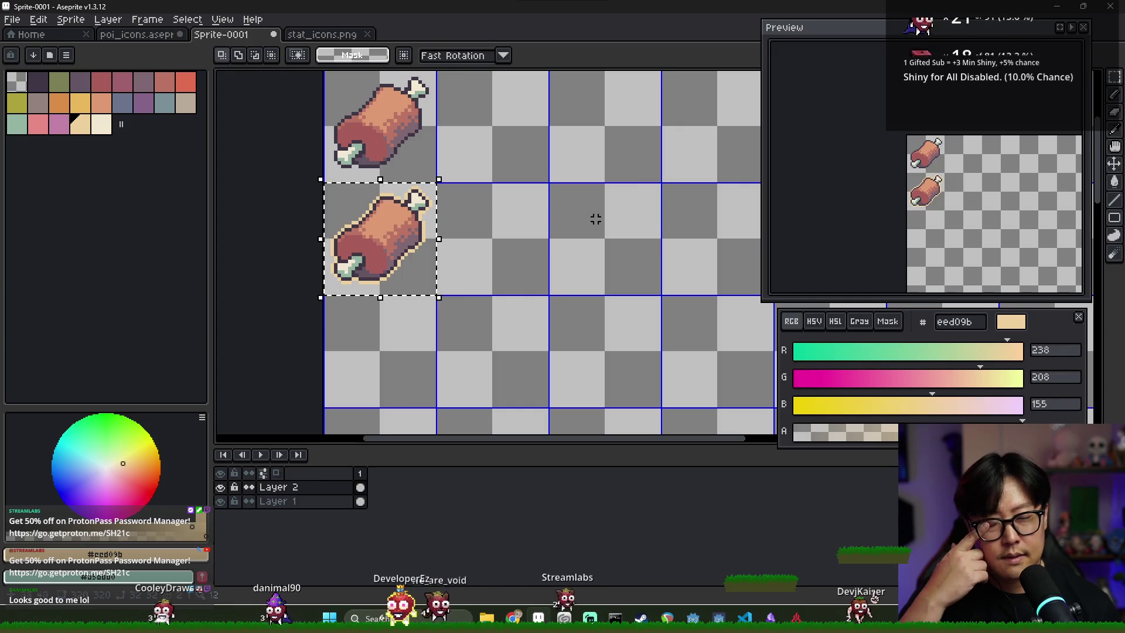
key(ctrl+z)
key(ctrl+y)
Step: Bring up the Save File dialog to save the atlas
key(ctrl+s)
key(Escape)
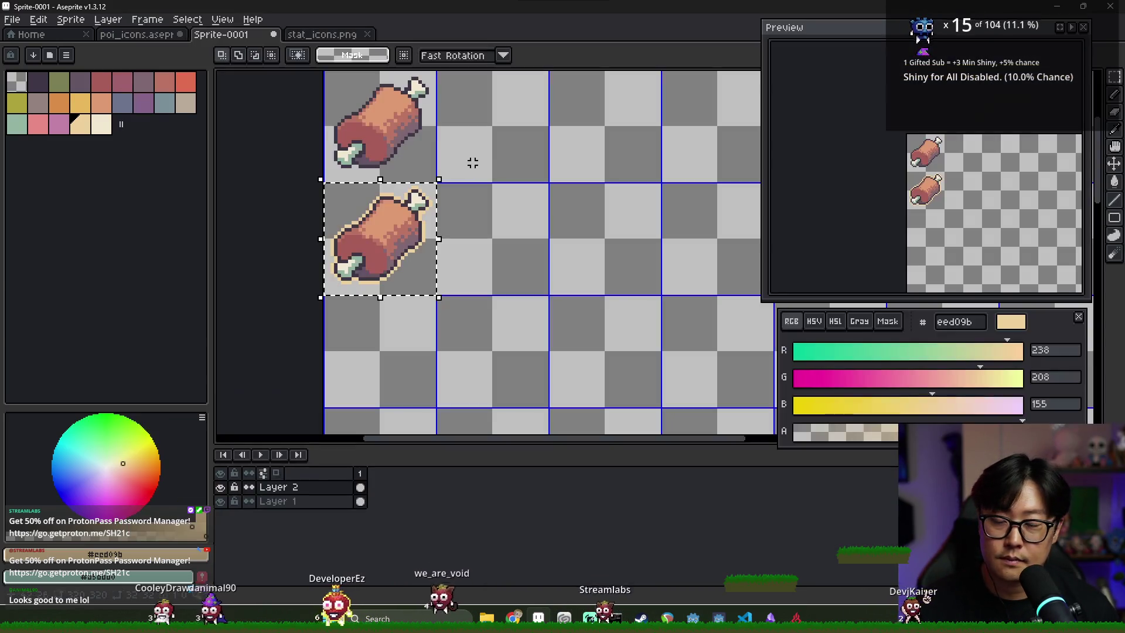
key(ctrl+s)
Step: Save the atlas as explore_node_atlas in the explore_mode/explore_nodes folder
click(170, 45)
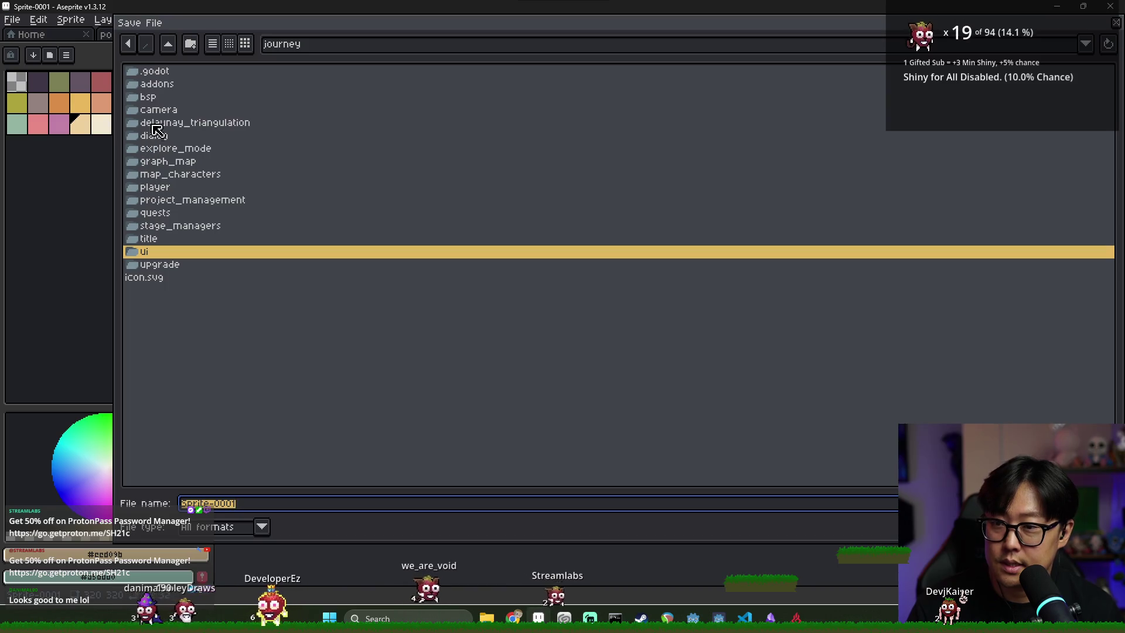
double_click(173, 149)
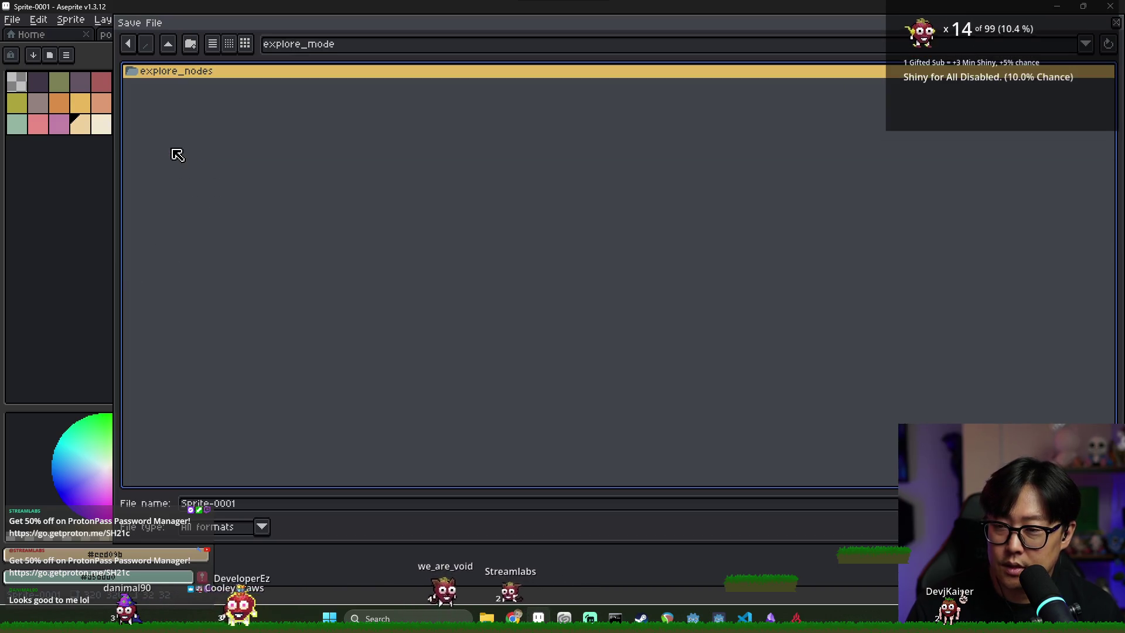
double_click(166, 72)
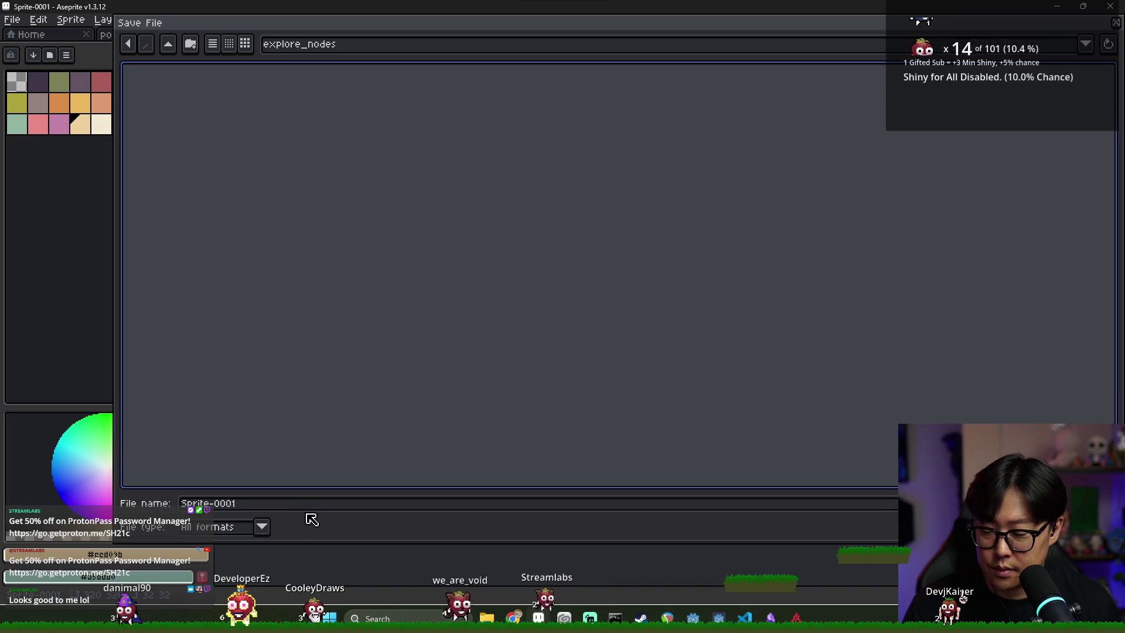
click(292, 497)
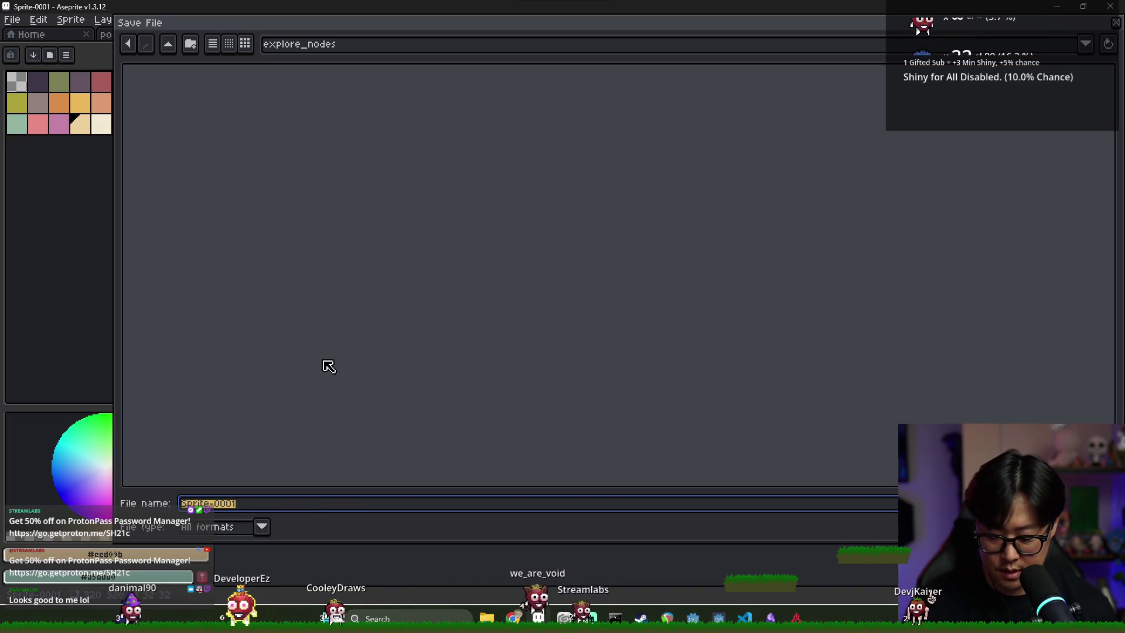
text(e)
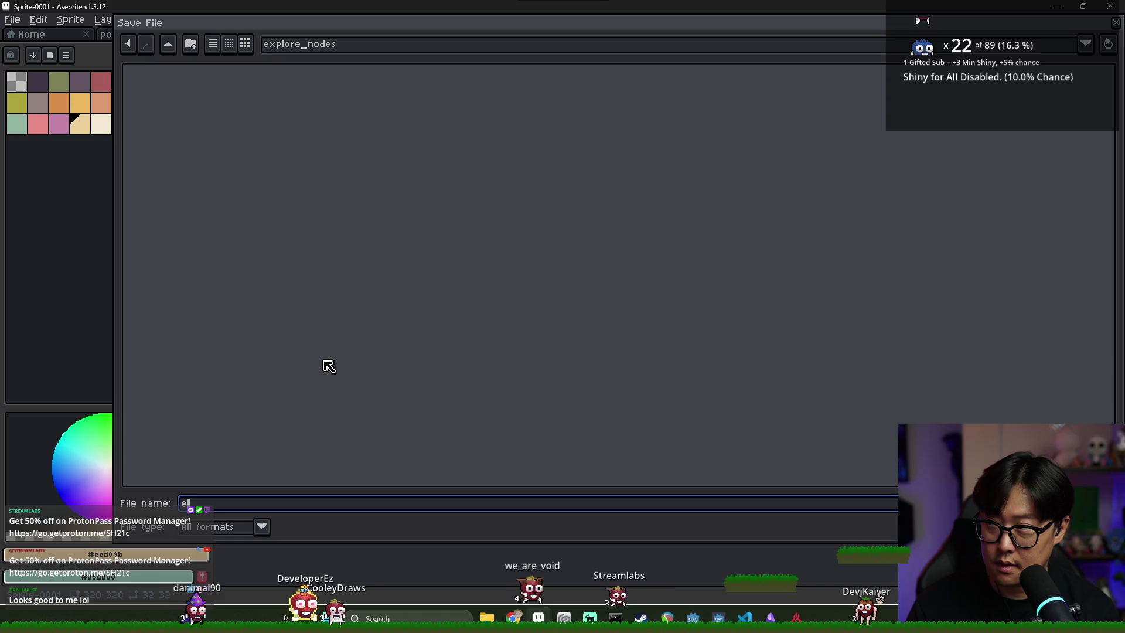
text(xplore_node_atal)
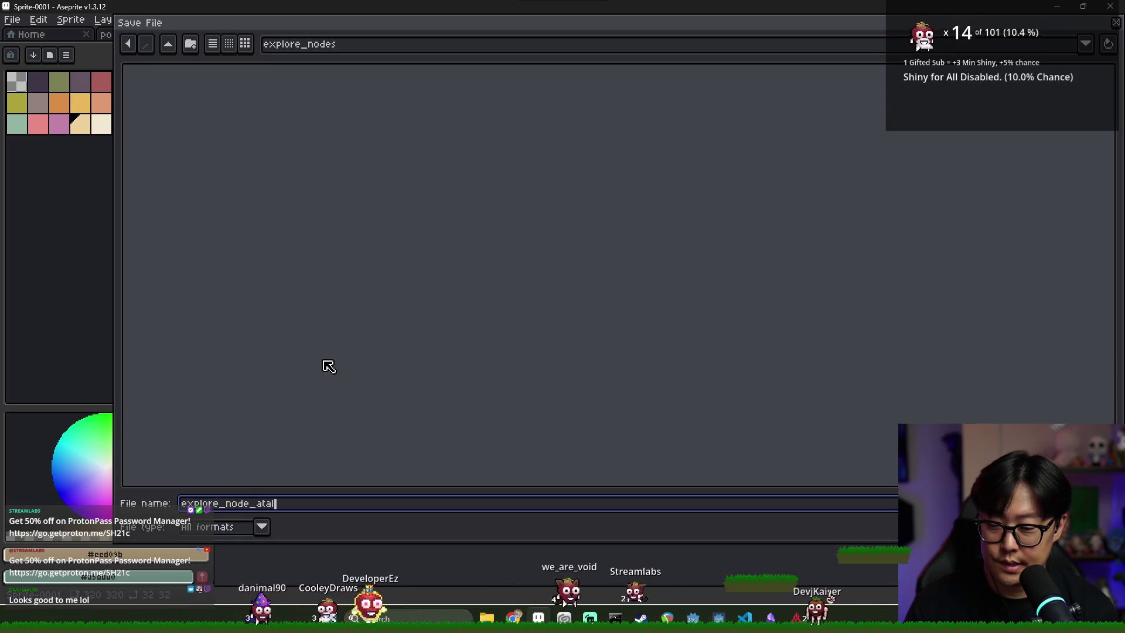
key(BackSpace)
key(BackSpace)
text(las)
key(Return)
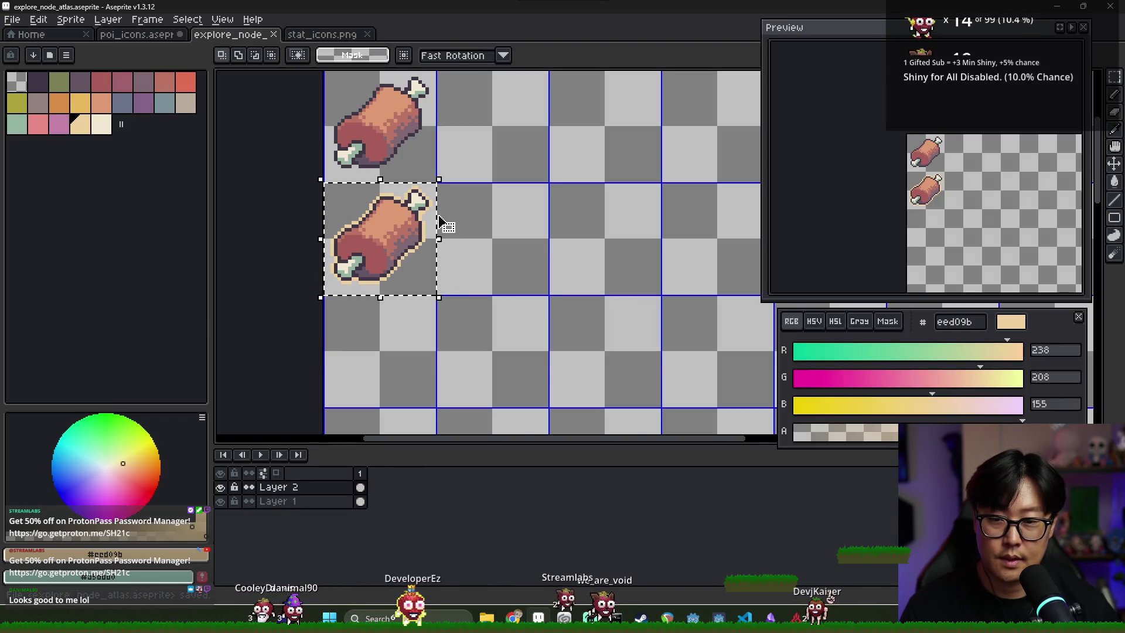
Step: Clear the selection and pick the dark outline colour 3f3645 for the Pencil
key(ctrl+d)
drag(467, 203, 431, 239)
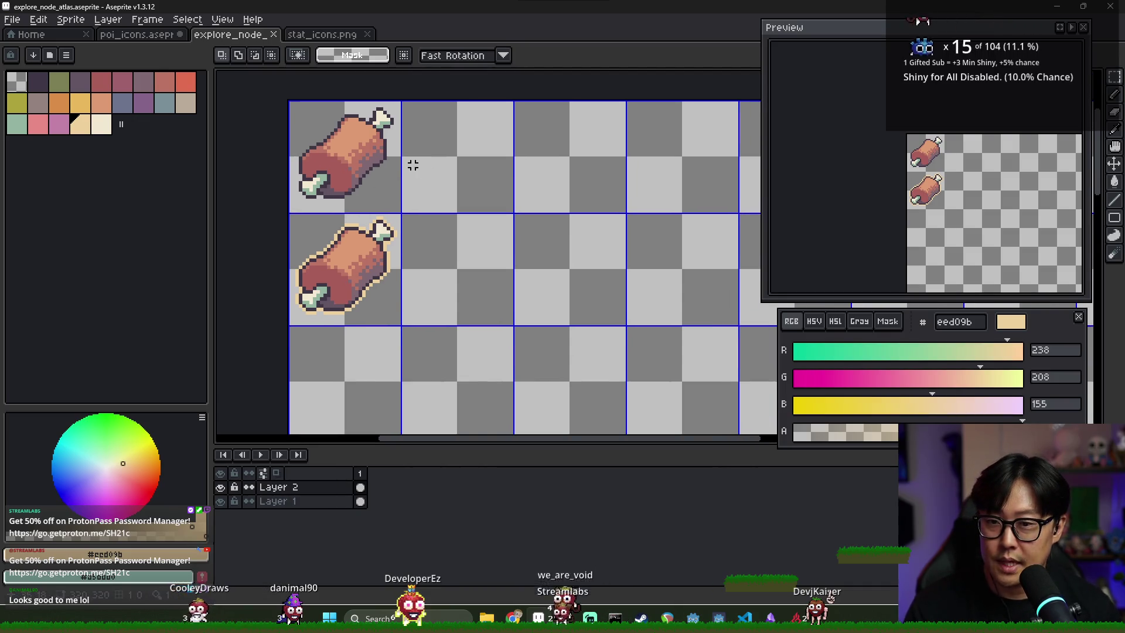
scroll(410, 163, up, 2)
alt+click(360, 163)
key(b)
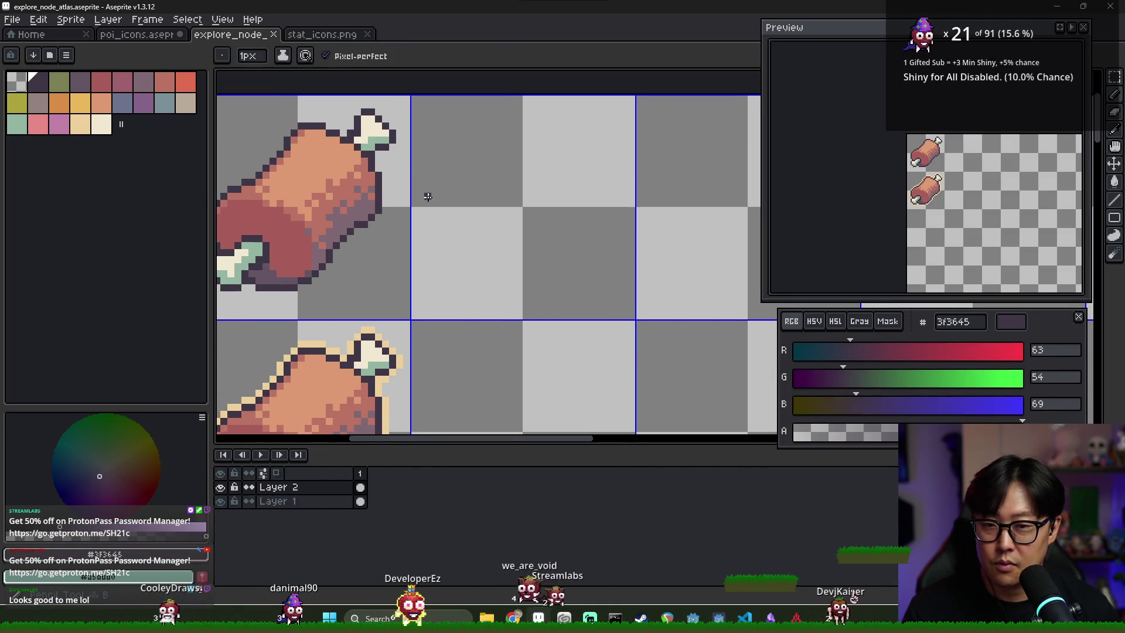
Step: Pan and zoom the canvas and move the Preview so the icons sit top-left
scroll(426, 193, down, 1)
scroll(494, 201, up, 1)
scroll(522, 218, down, 1)
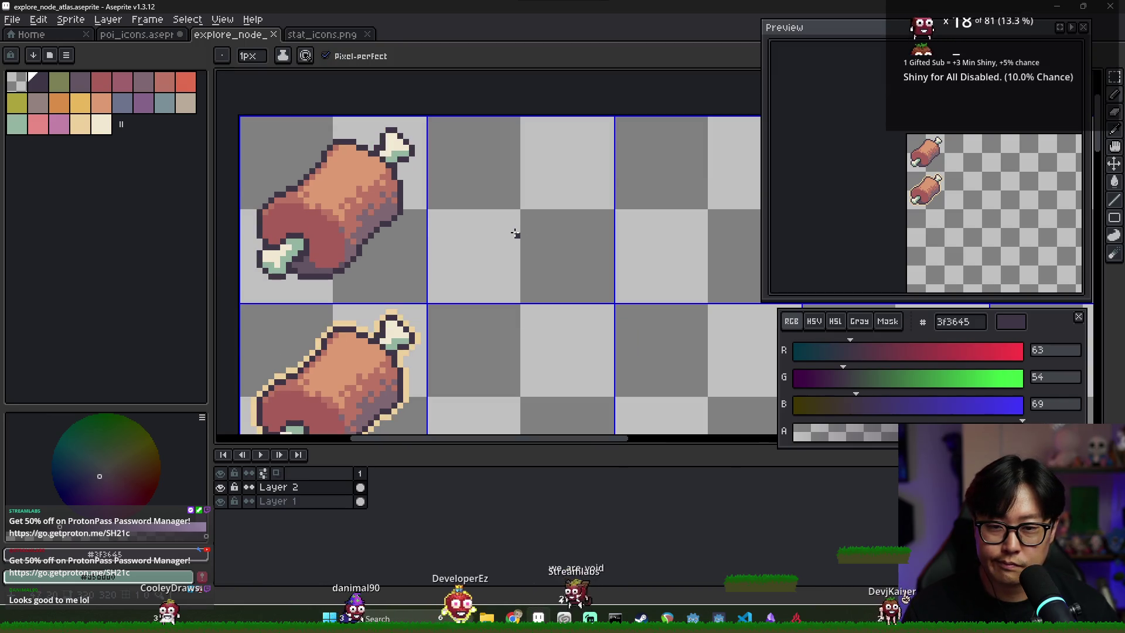
scroll(482, 209, up, 1)
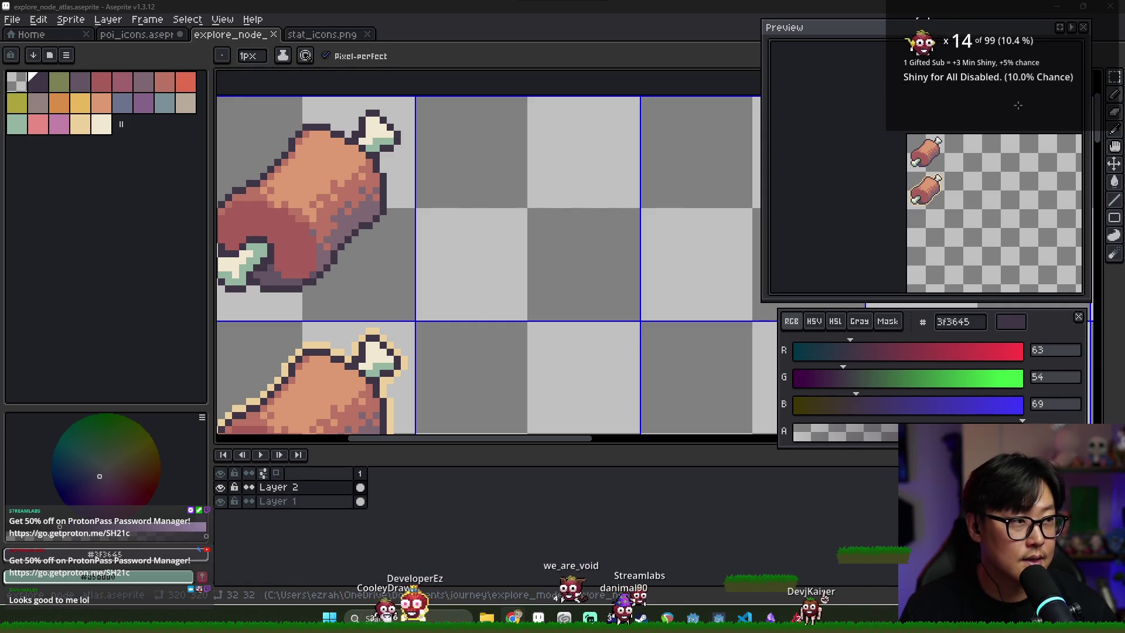
drag(423, 233, 474, 250)
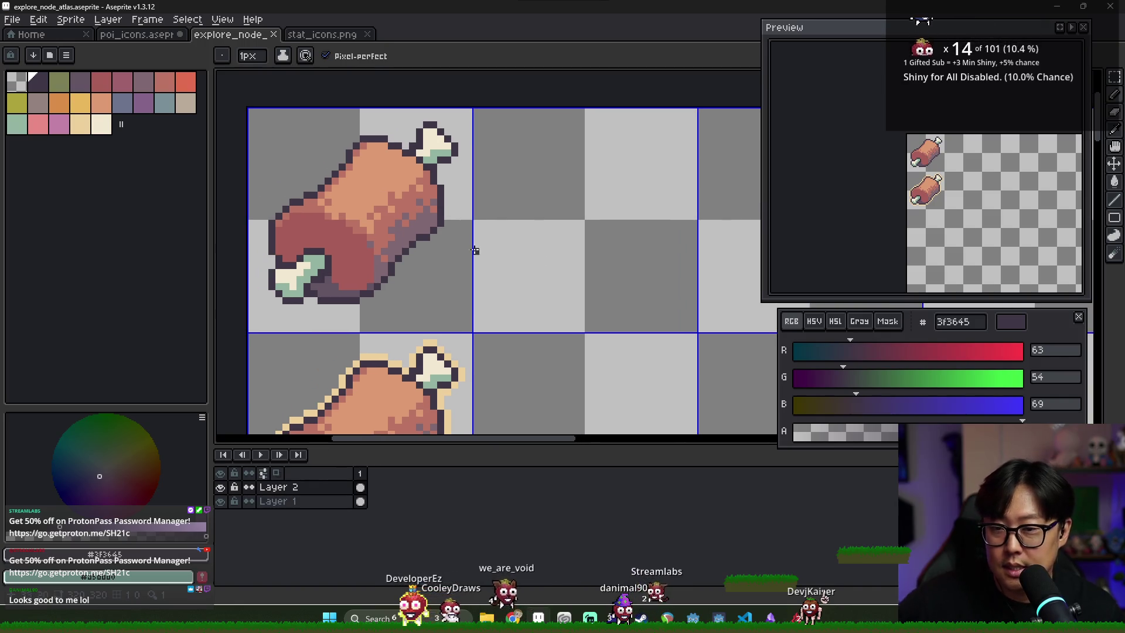
scroll(510, 239, down, 1)
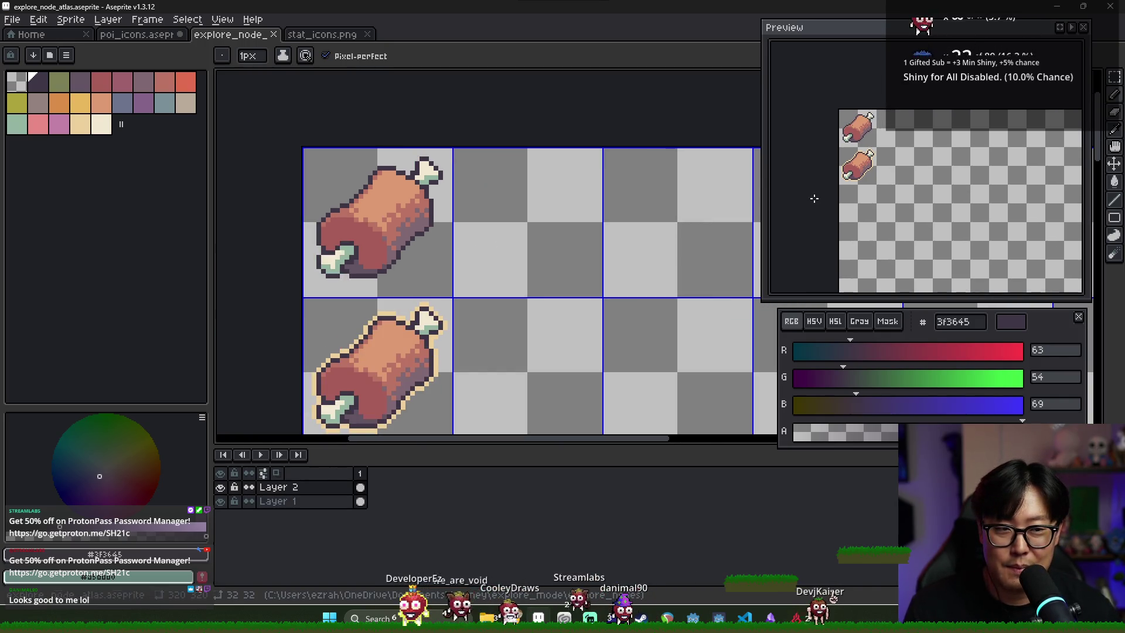
drag(810, 196, 756, 176)
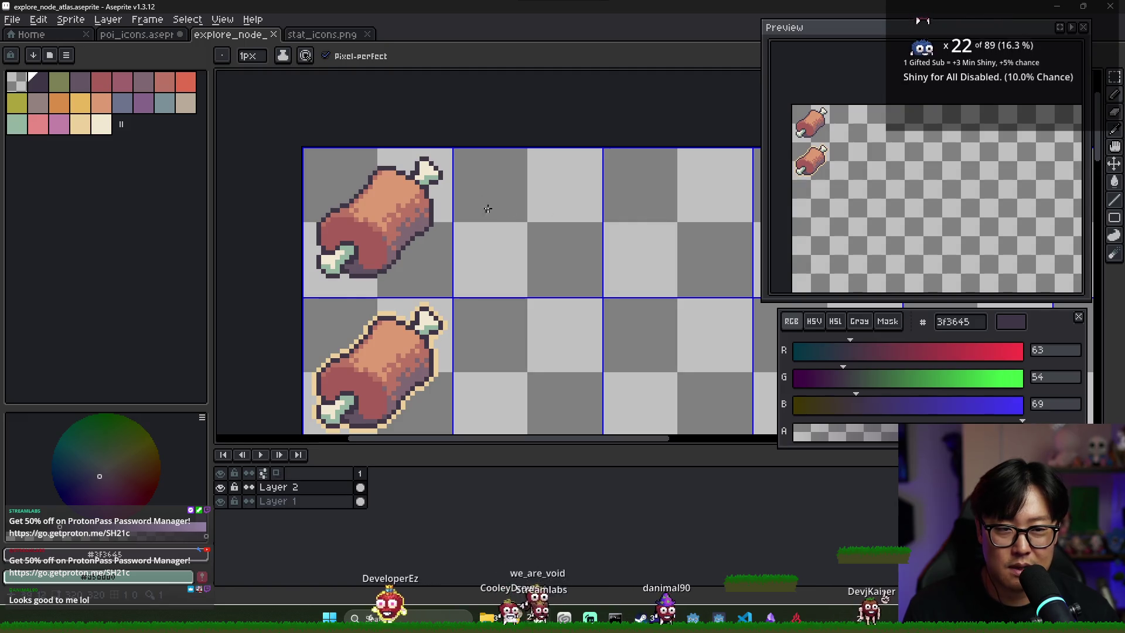
Step: Try the a75d59 and 9e606d swatches and save the atlas
scroll(440, 221, up, 1)
click(101, 82)
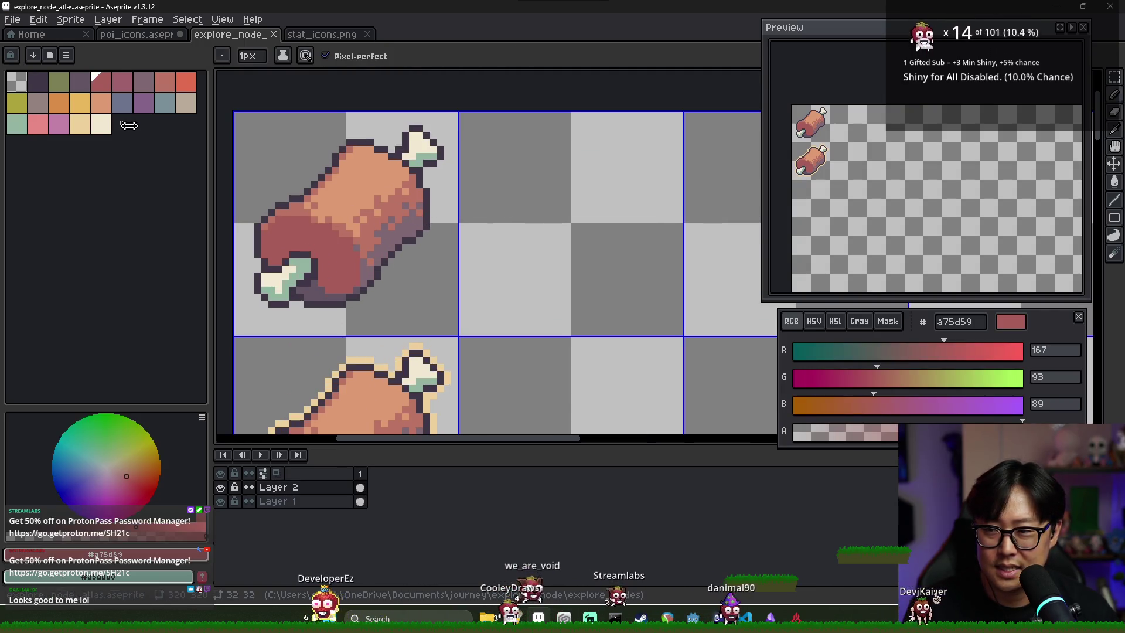
click(122, 82)
key(v)
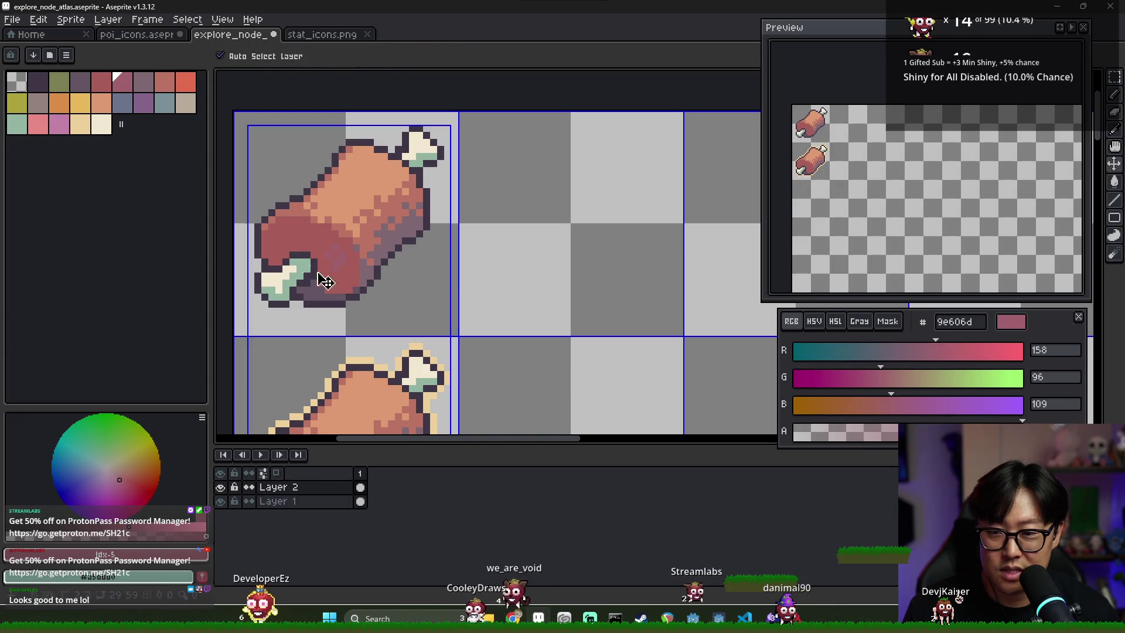
key(ctrl+s)
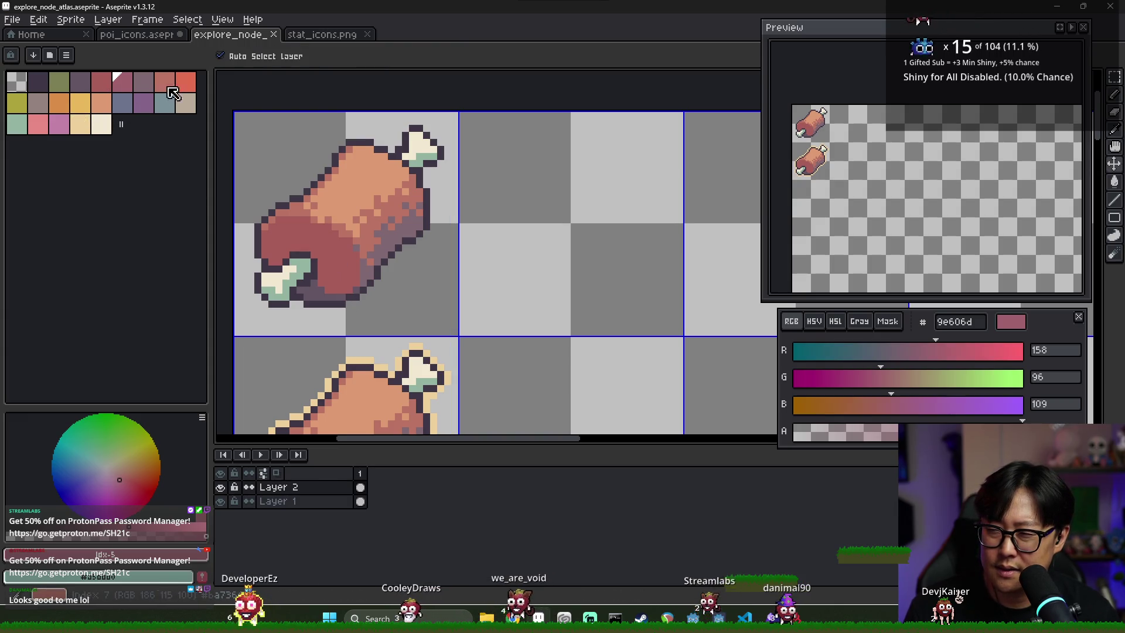
Step: Paint bright red e16d50 highlights on the meat's dark lower end
click(185, 82)
key(b)
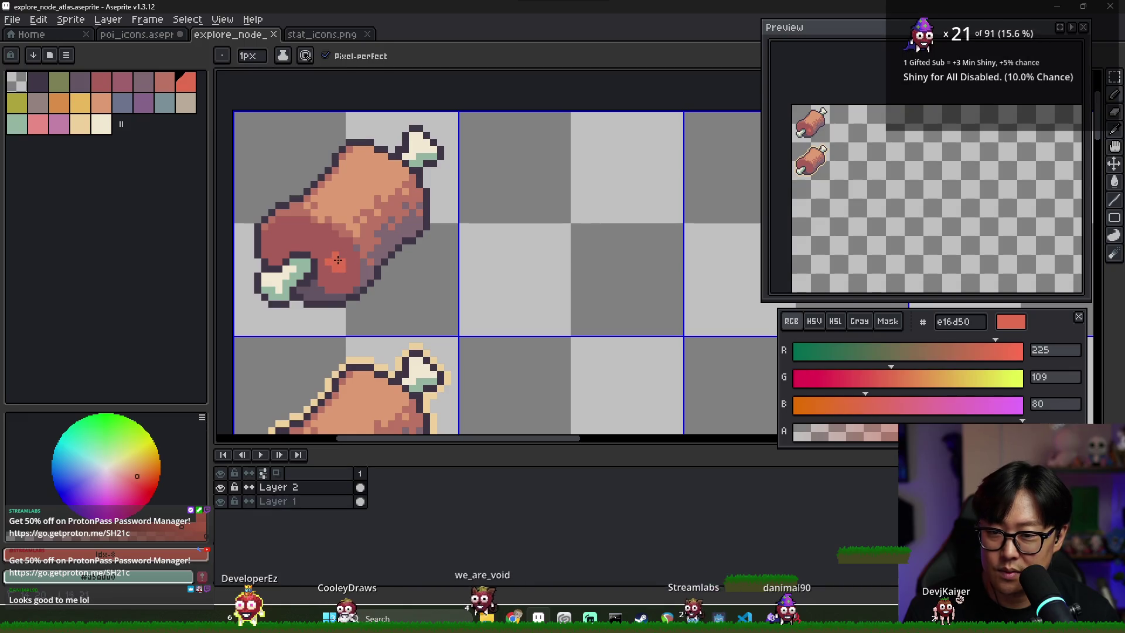
mouse_move(291, 236)
mouse_down()
mouse_move(311, 237)
mouse_move(292, 229)
mouse_up()
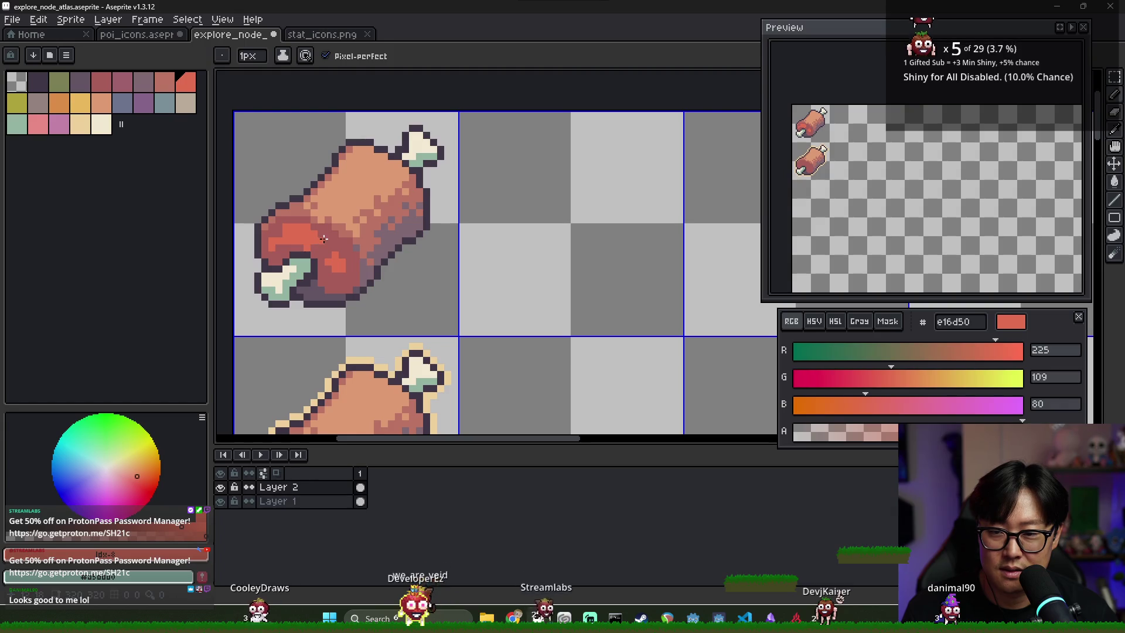
alt+click(307, 250)
alt+click(294, 238)
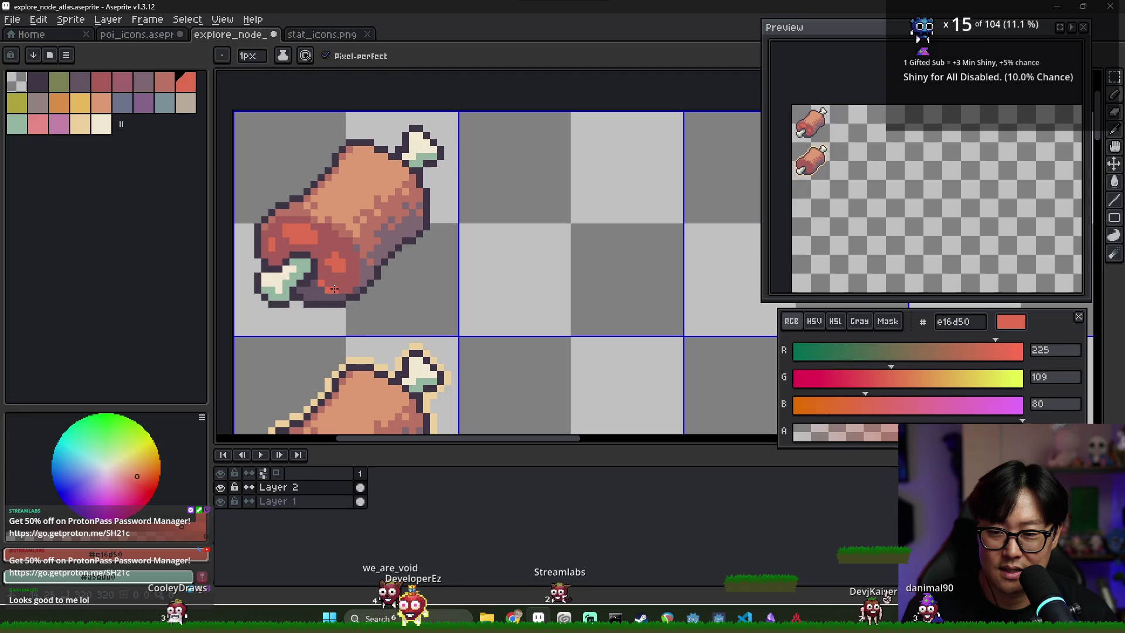
Step: Touch up the red patches, alternating between a75d59 and e16d50 shades
alt+click(357, 280)
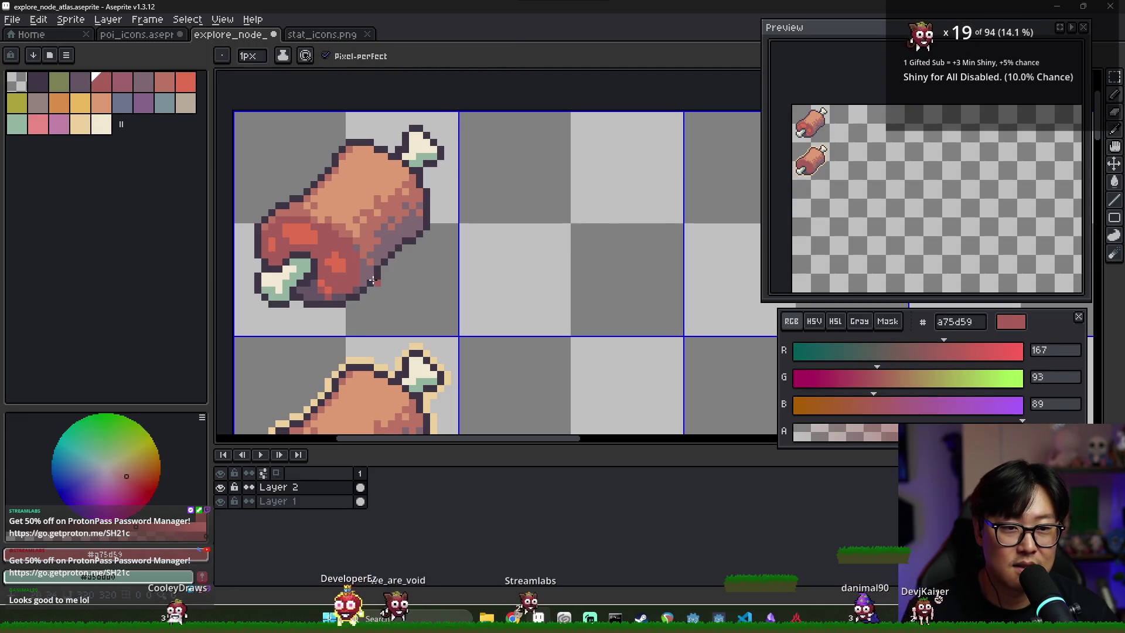
alt+click(340, 251)
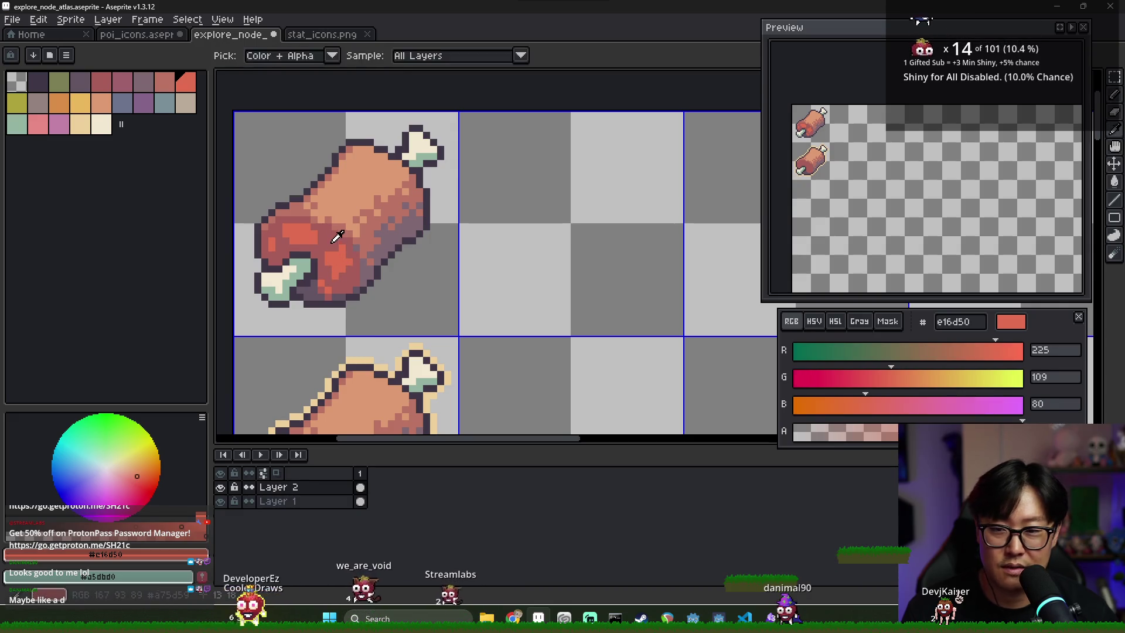
alt+click(333, 237)
alt+click(325, 251)
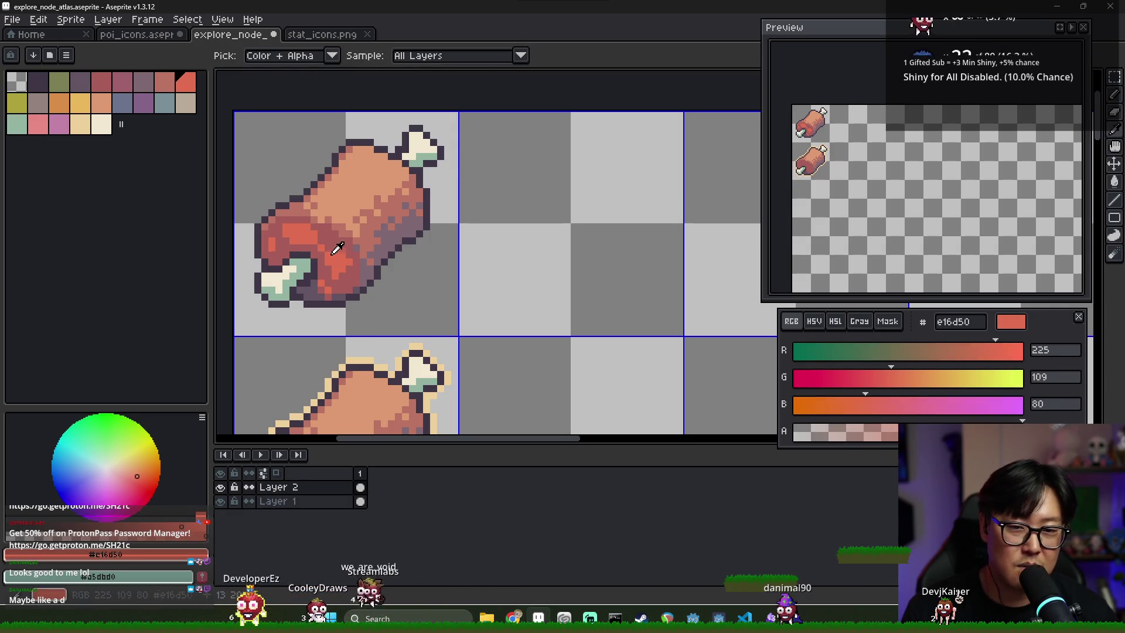
alt+click(337, 237)
alt+click(318, 243)
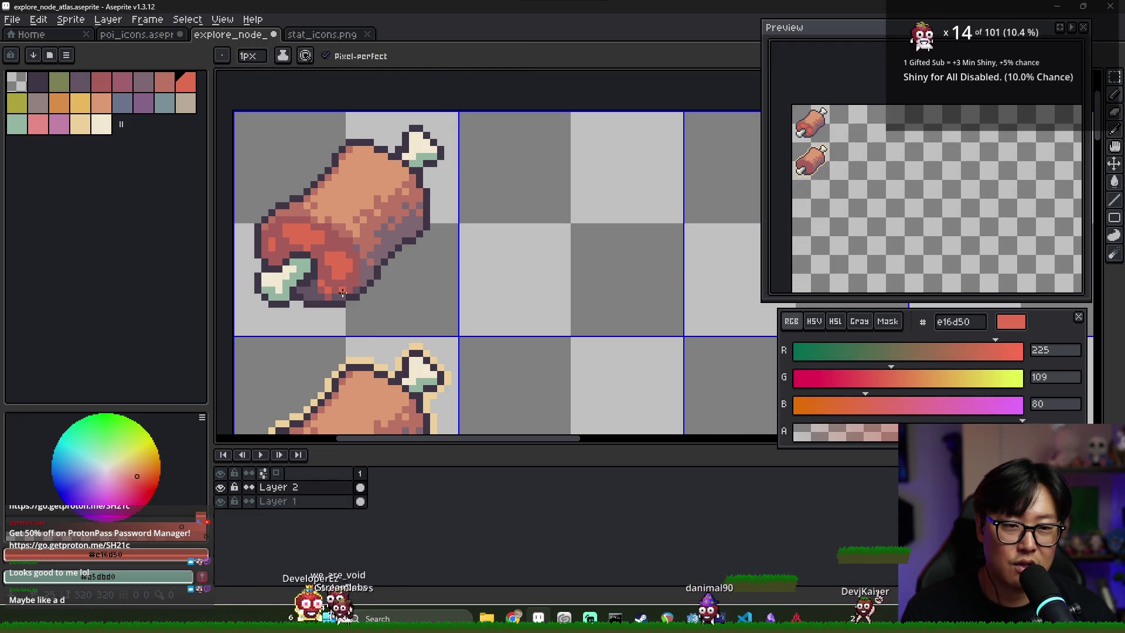
scroll(401, 289, down, 3)
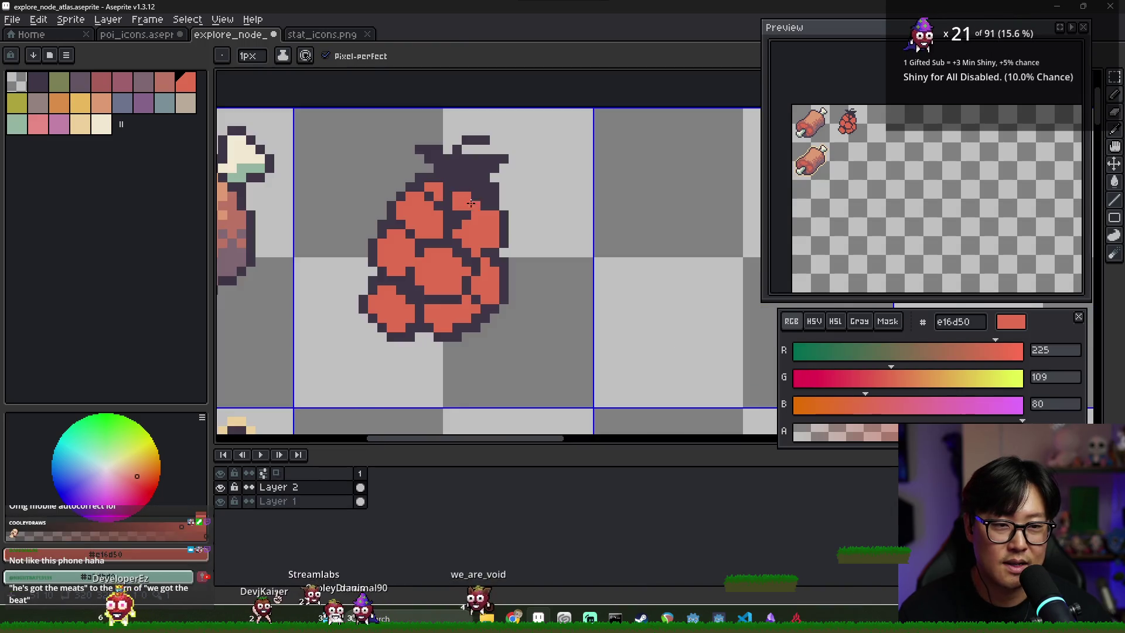
Step: Break the red berry into patches with dark 3f3645 strokes and e16d50 red fixes
alt+click(448, 192)
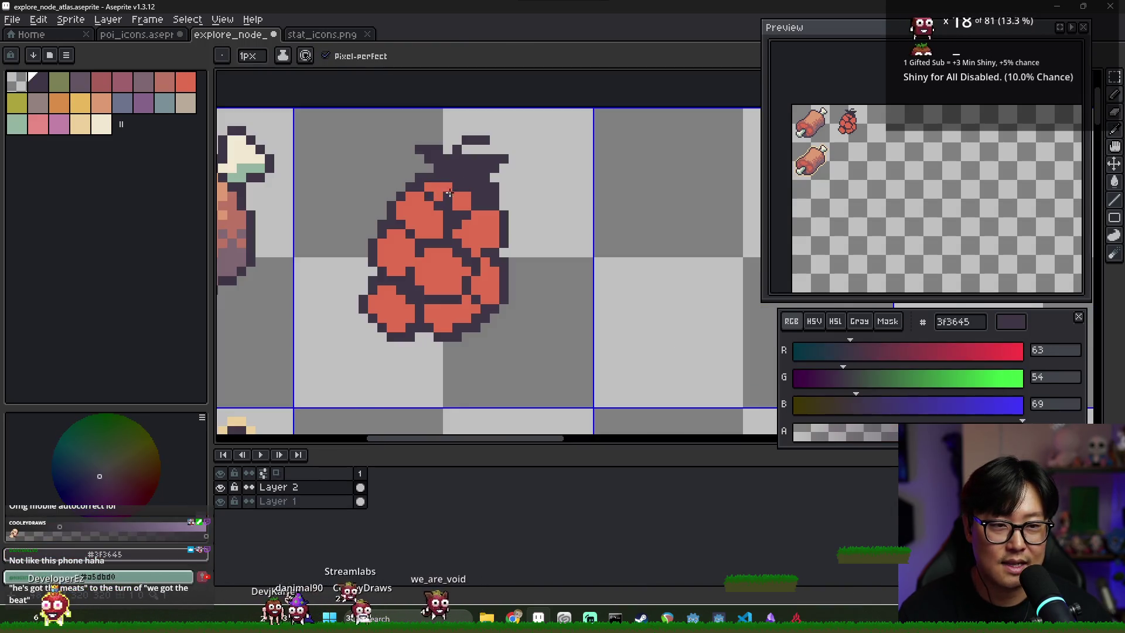
alt+click(476, 198)
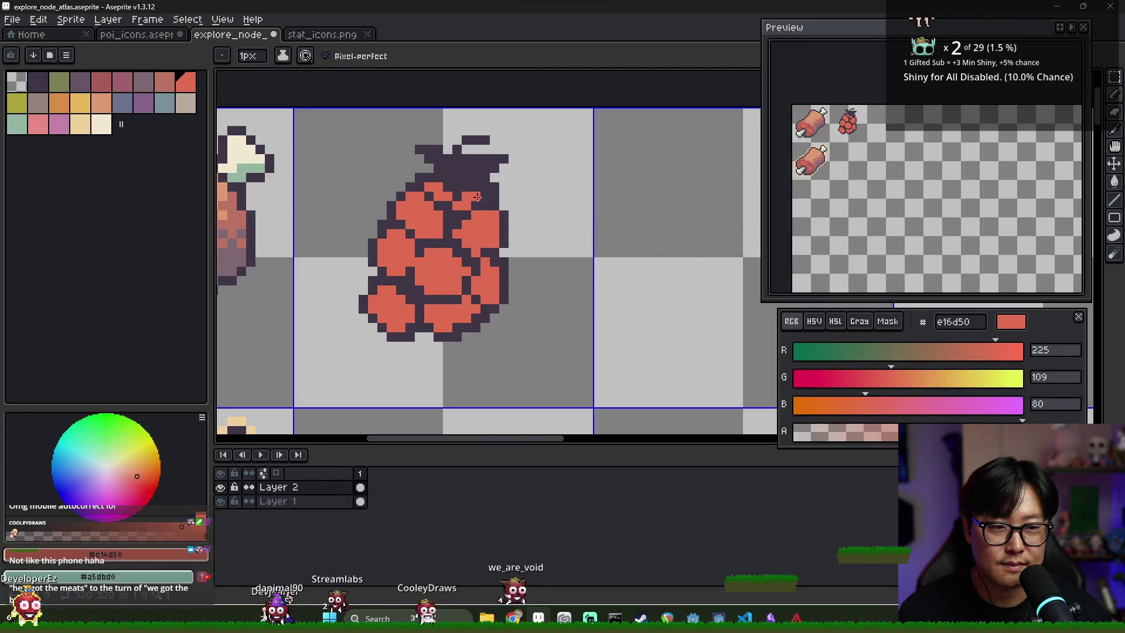
alt+click(471, 197)
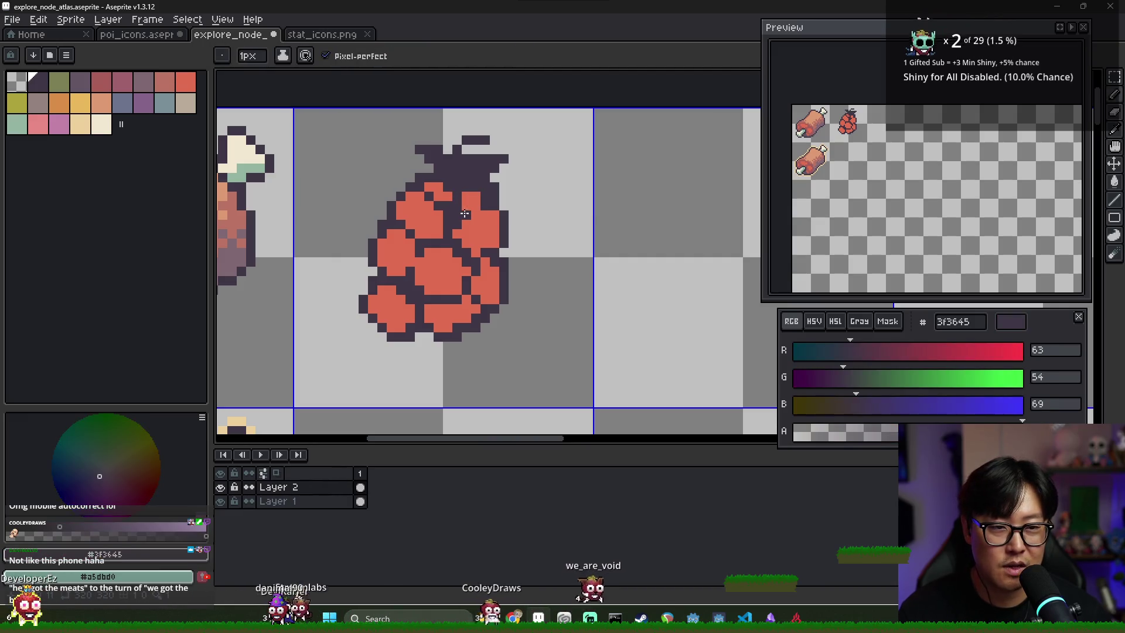
alt+click(473, 197)
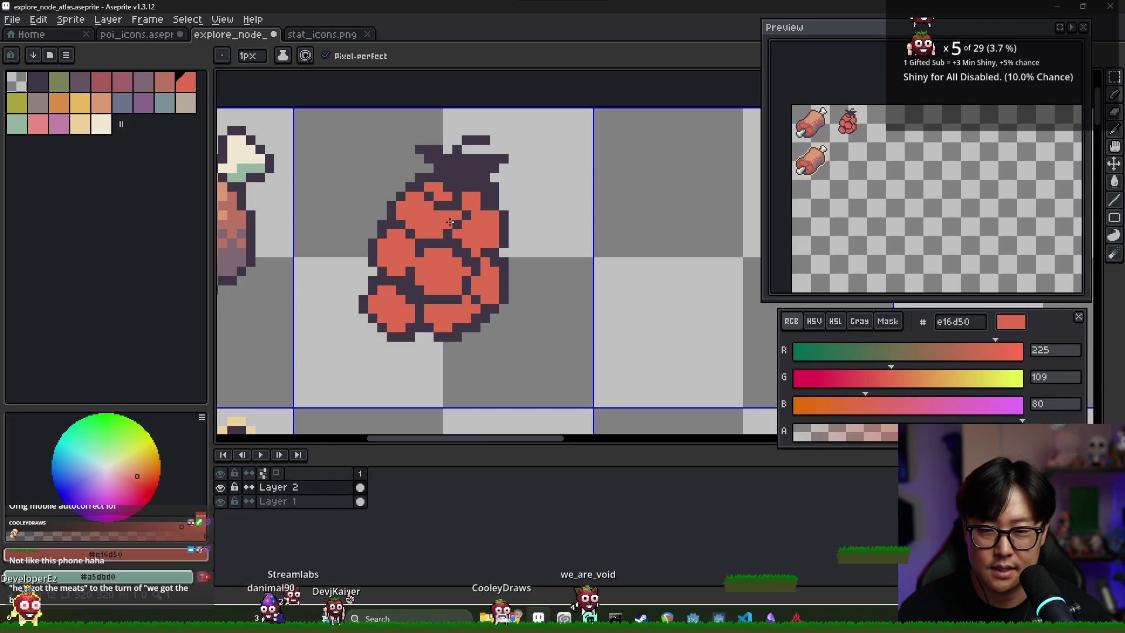
click(449, 222)
alt+click(464, 225)
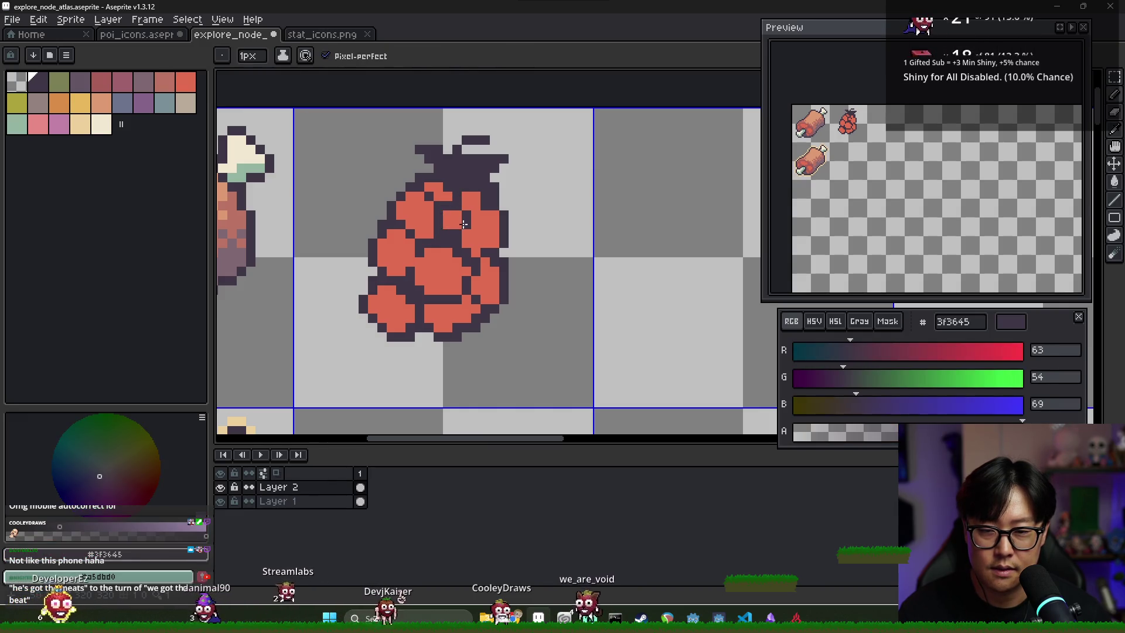
key(alt)
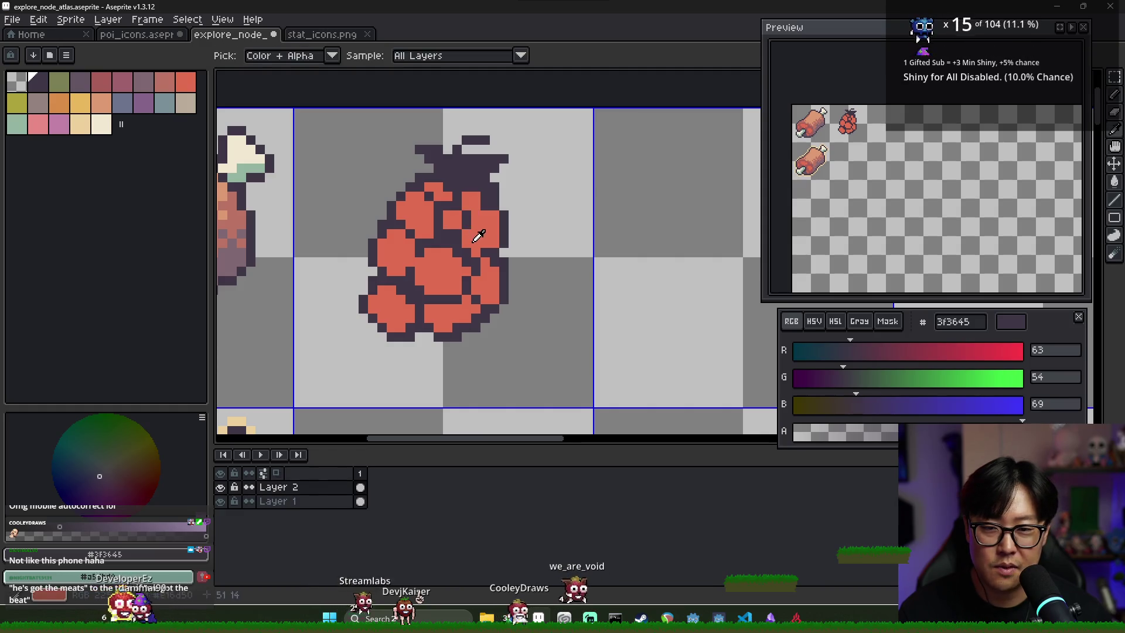
alt+click(478, 235)
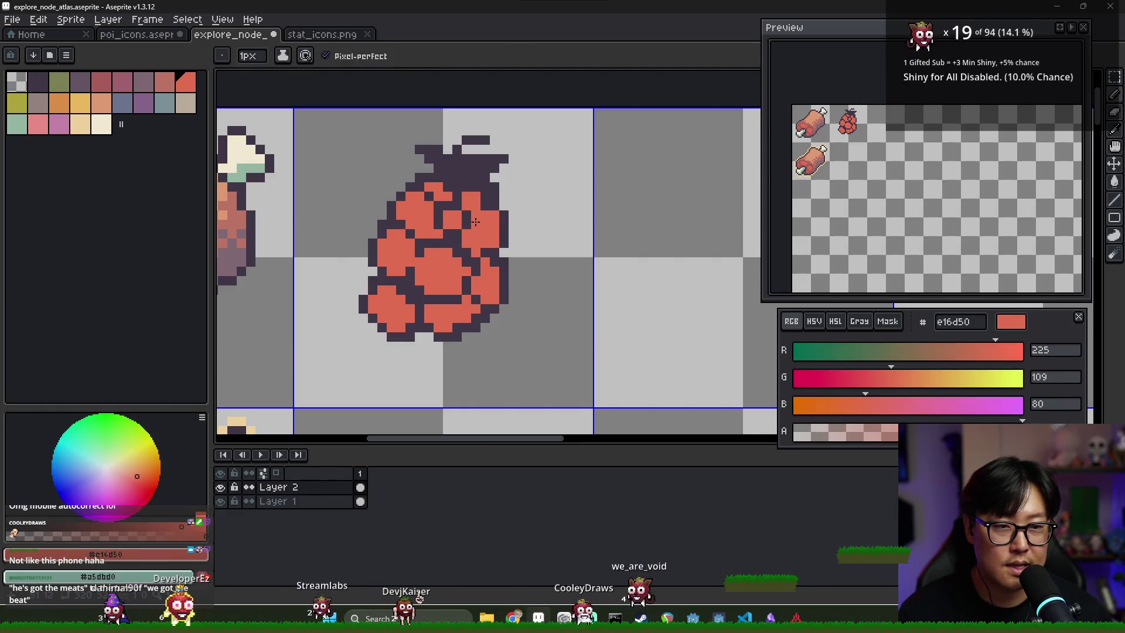
alt+click(438, 206)
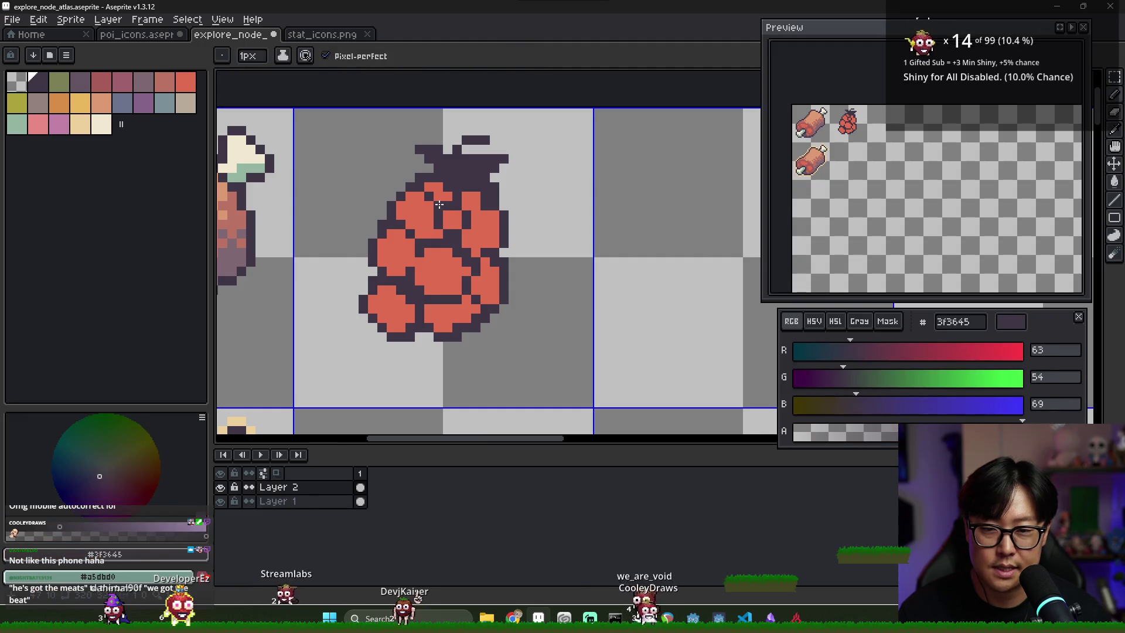
alt+click(450, 203)
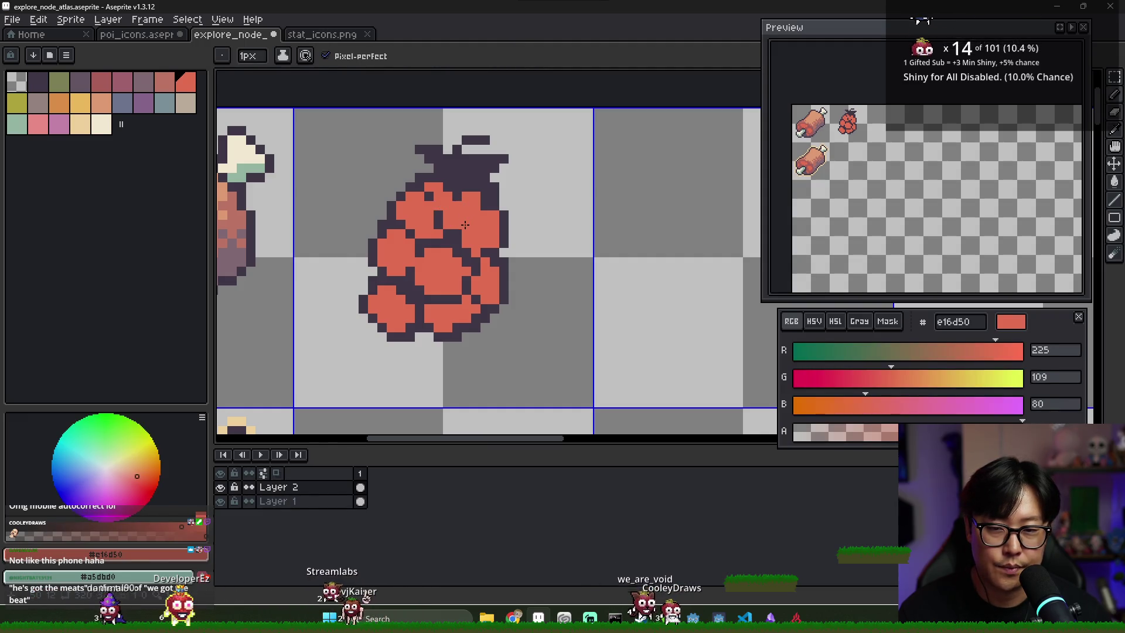
alt+click(475, 214)
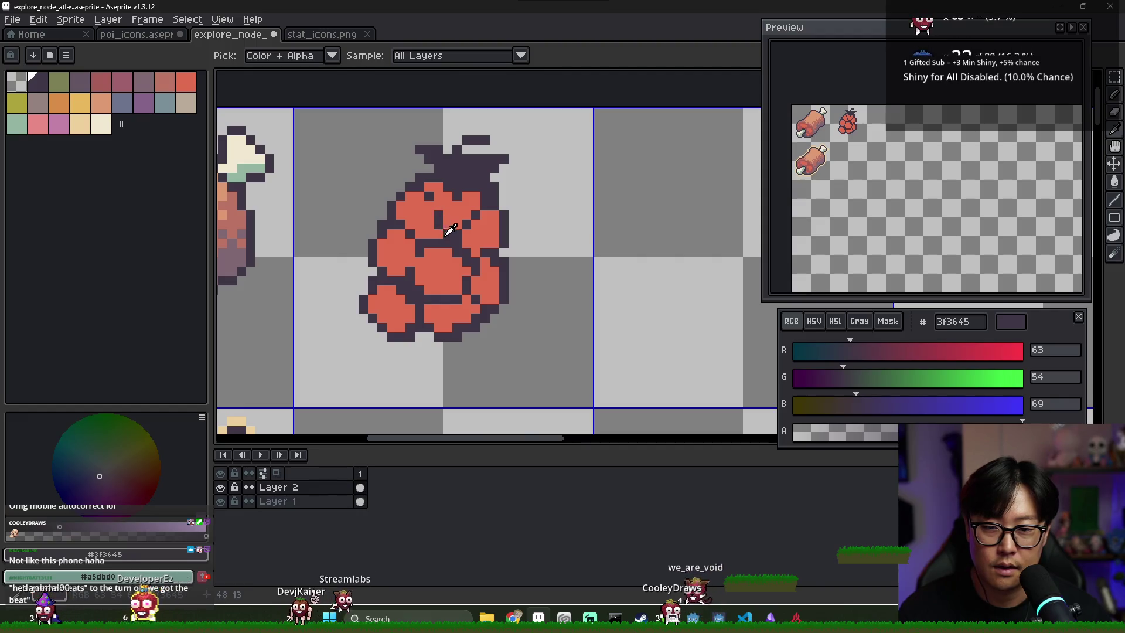
alt+click(442, 204)
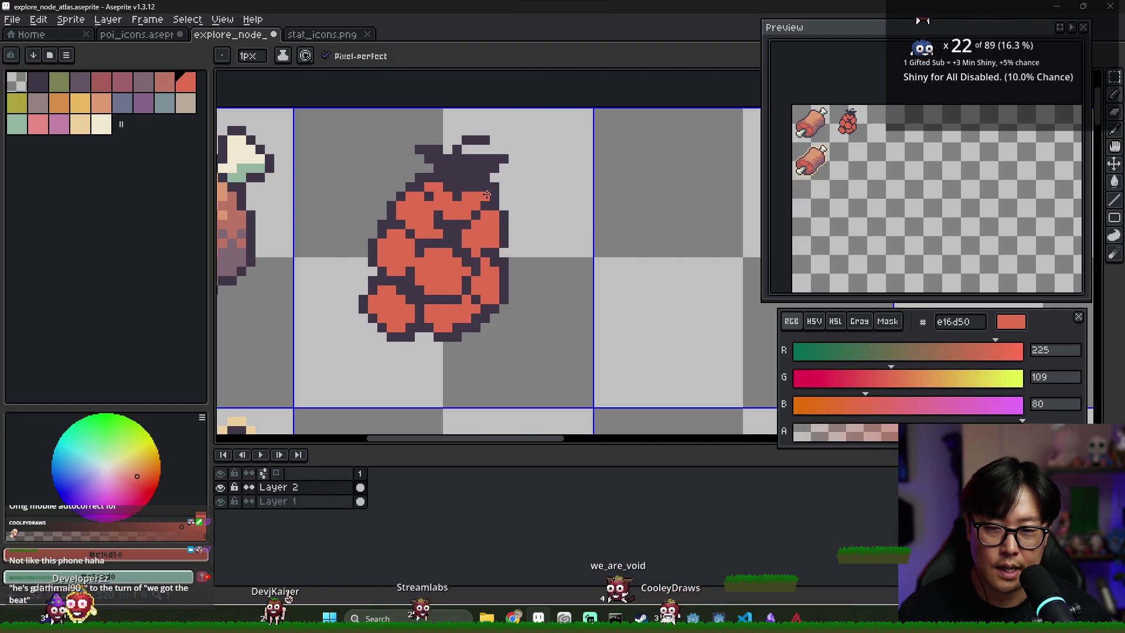
Step: Paint an olive 7c7f55 leafy top over the berry and darken a stem pixel
click(59, 82)
scroll(406, 153, up, 2)
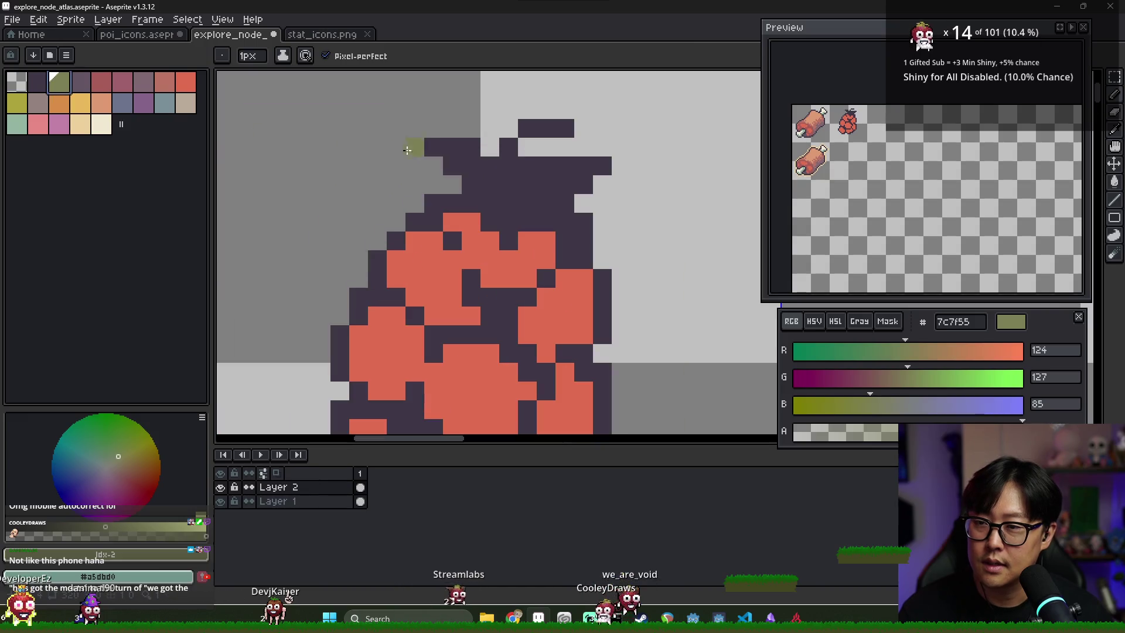
mouse_move(471, 146)
mouse_down()
mouse_move(481, 177)
mouse_move(565, 167)
mouse_up()
click(521, 170)
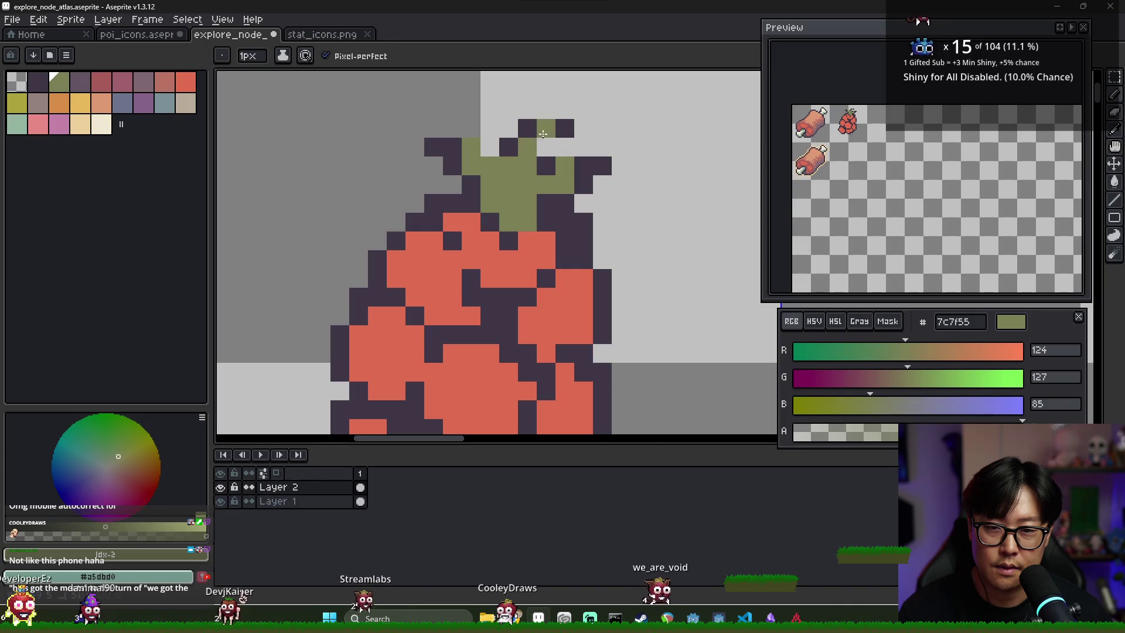
alt+click(516, 145)
click(554, 141)
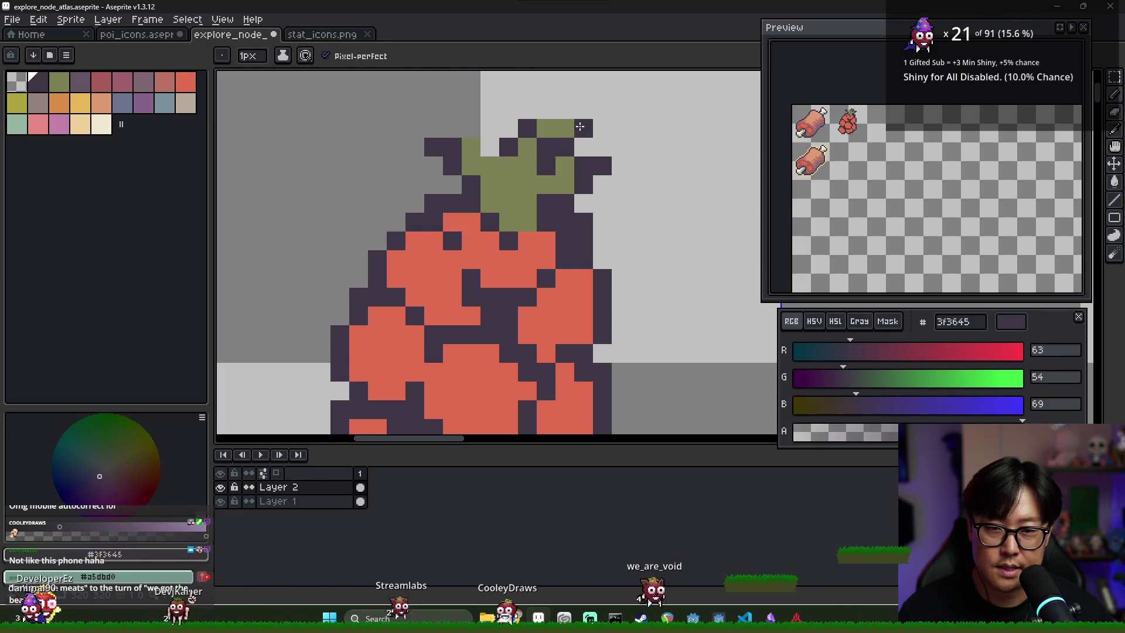
drag(594, 194, 602, 171)
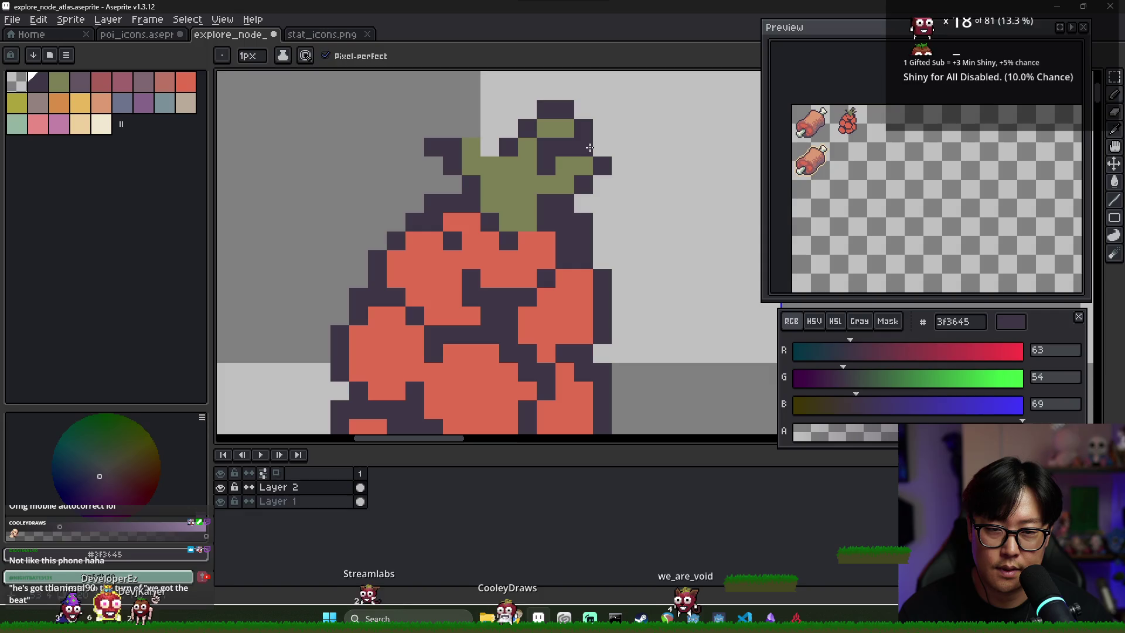
Step: Fix the stem, turning one dark pixel olive and erasing a stray one
key(alt)
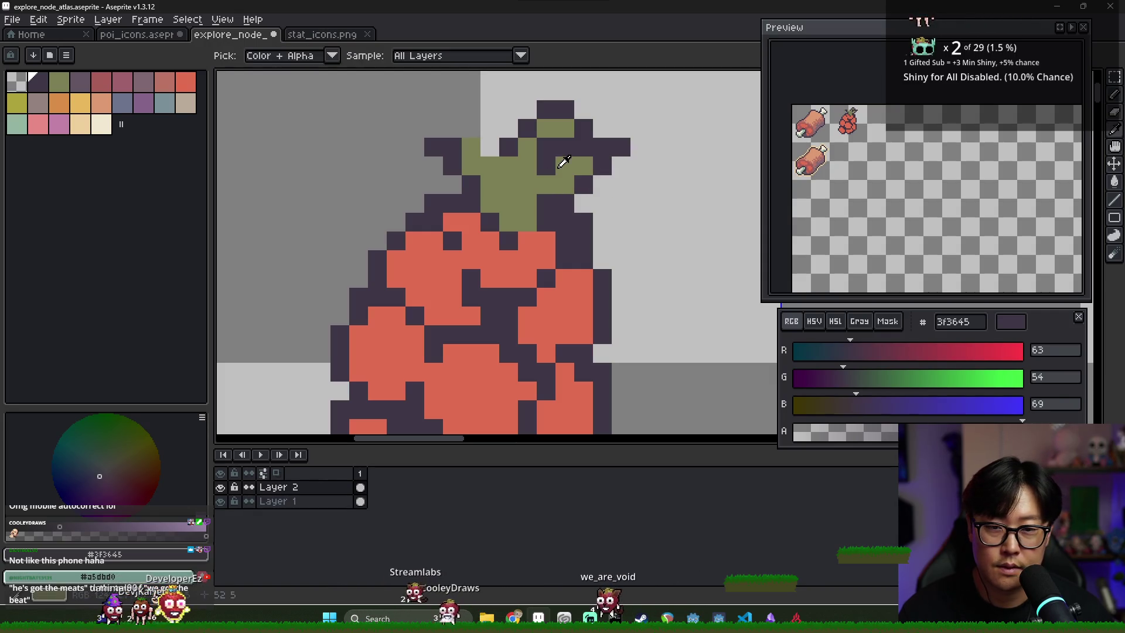
alt+click(572, 145)
click(546, 148)
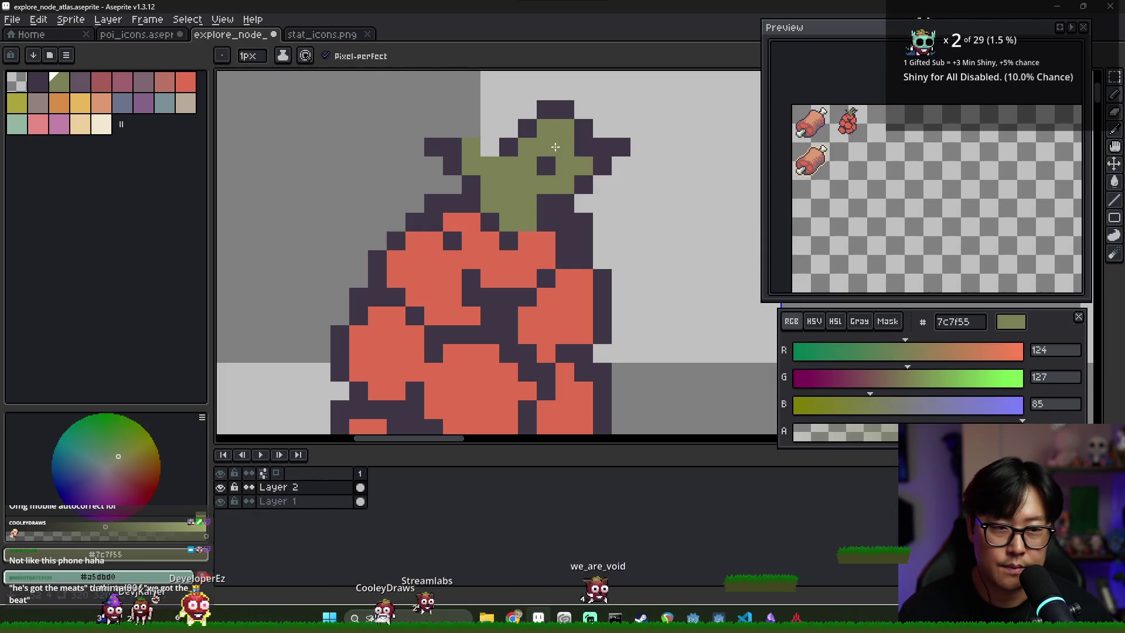
key(e)
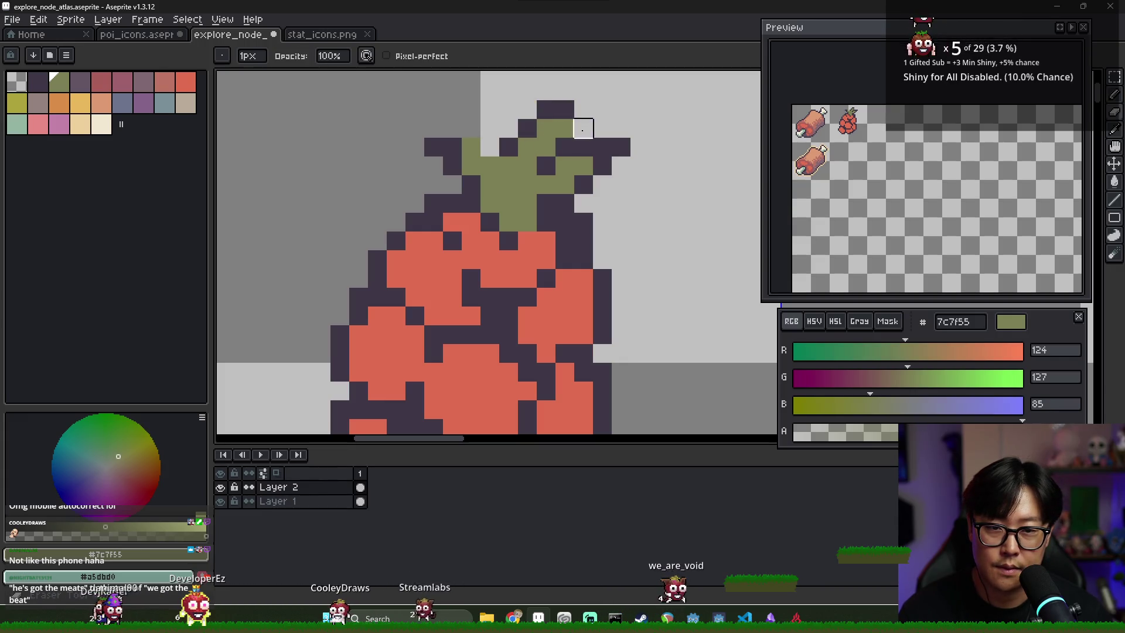
click(545, 146)
alt+click(546, 111)
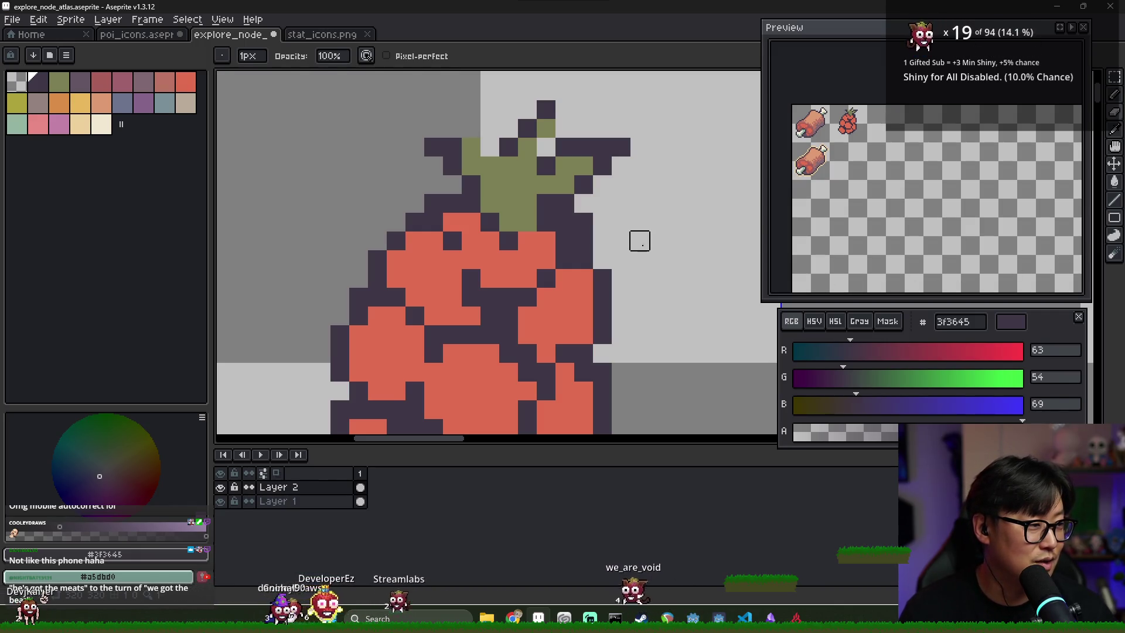
Step: Clear stray olive and dark pixels from the stem and leafy top
scroll(648, 240, down, 3)
scroll(602, 203, up, 3)
key(b)
alt+click(588, 197)
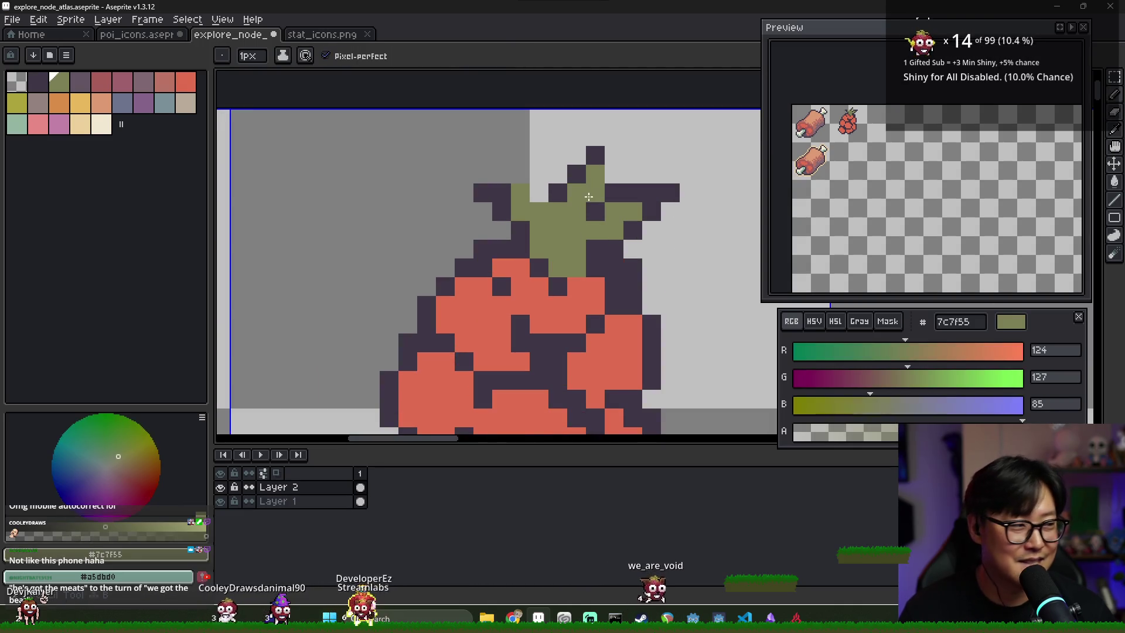
right_click(589, 195)
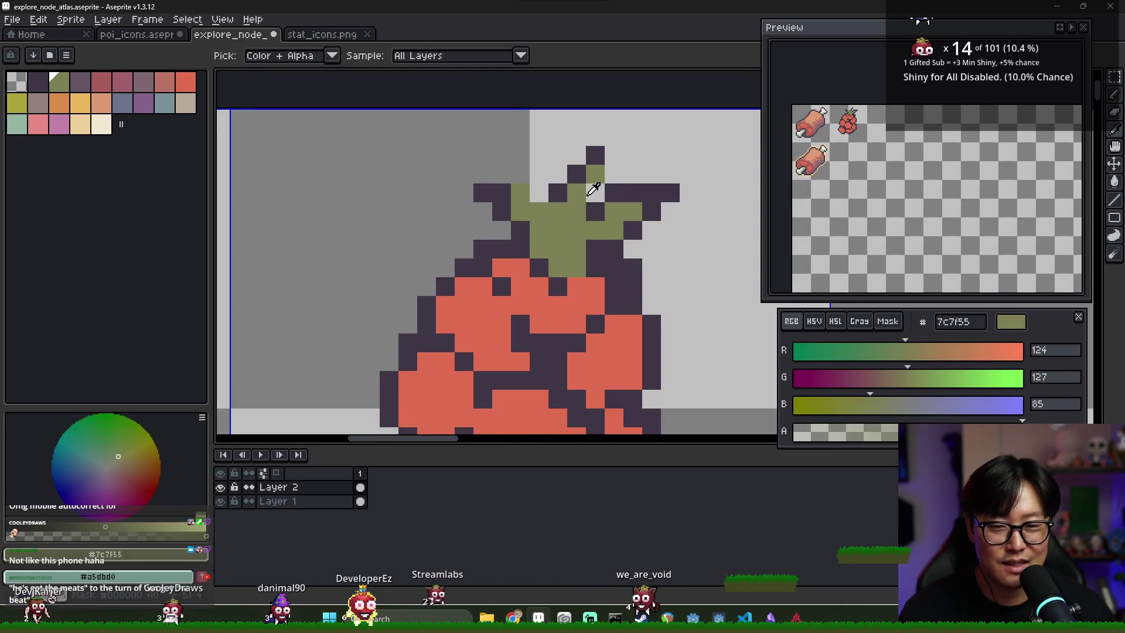
alt+click(595, 155)
right_click(598, 172)
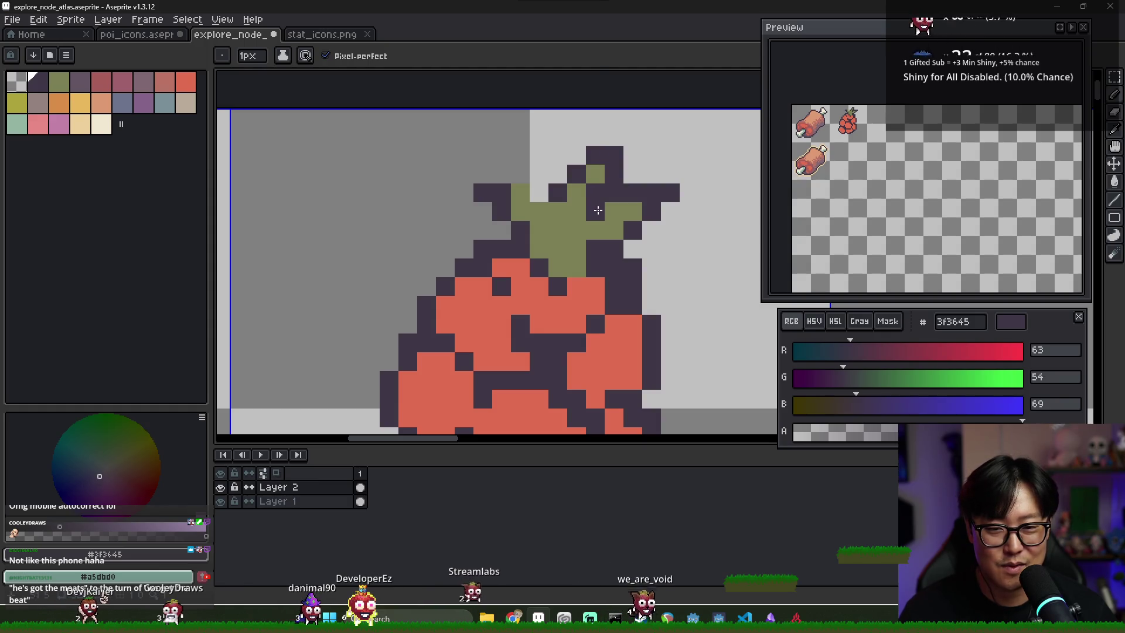
right_click(614, 193)
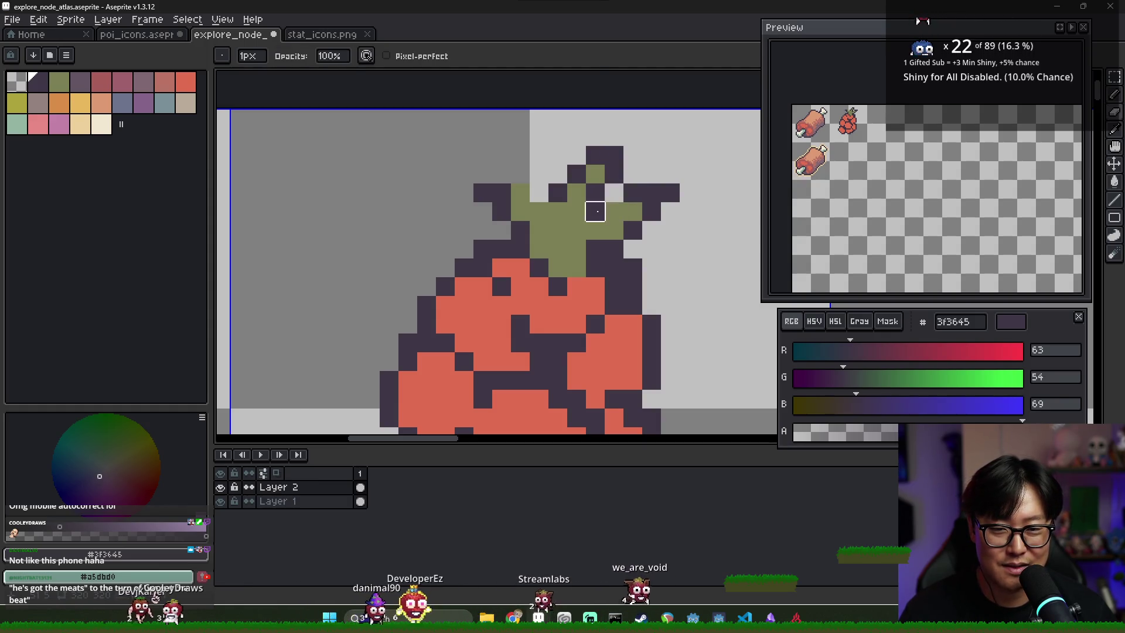
drag(609, 212, 670, 212)
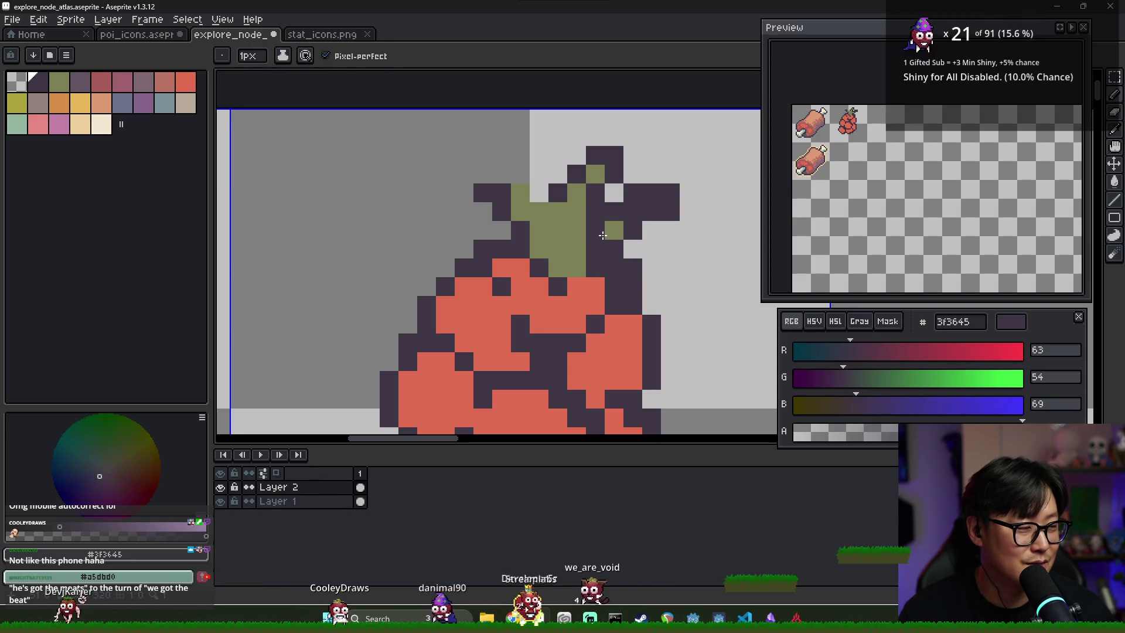
key(ctrl+z)
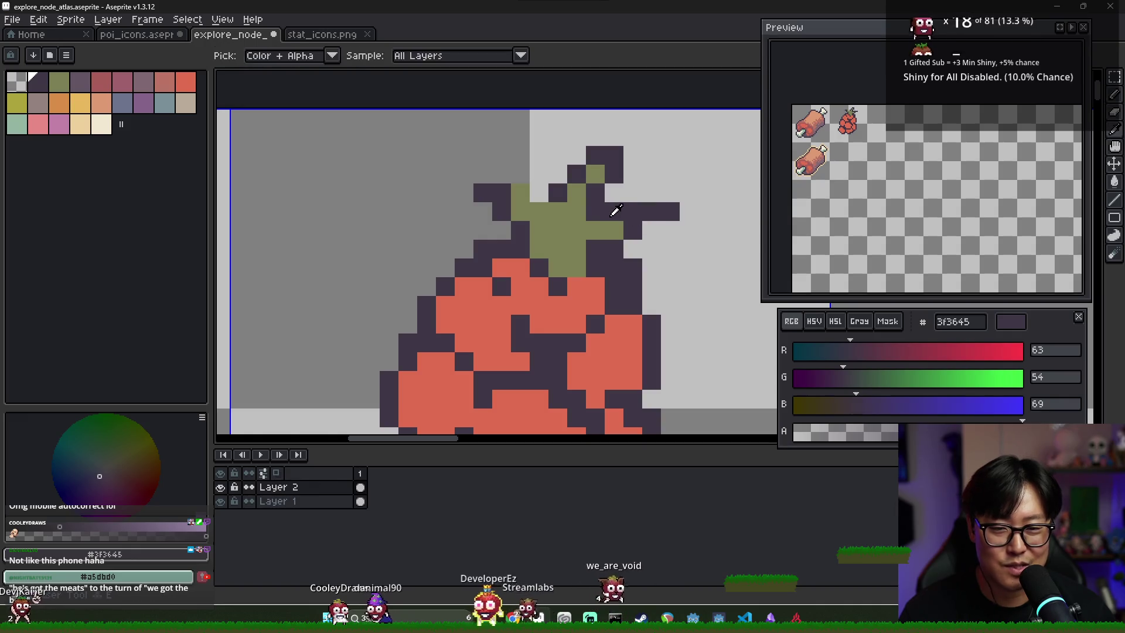
Step: Repaint the right leaf tip olive and add dark detail between the leaves
alt+click(614, 216)
mouse_move(642, 227)
mouse_down()
mouse_move(662, 222)
mouse_move(628, 248)
mouse_up()
click(604, 248)
alt+click(610, 202)
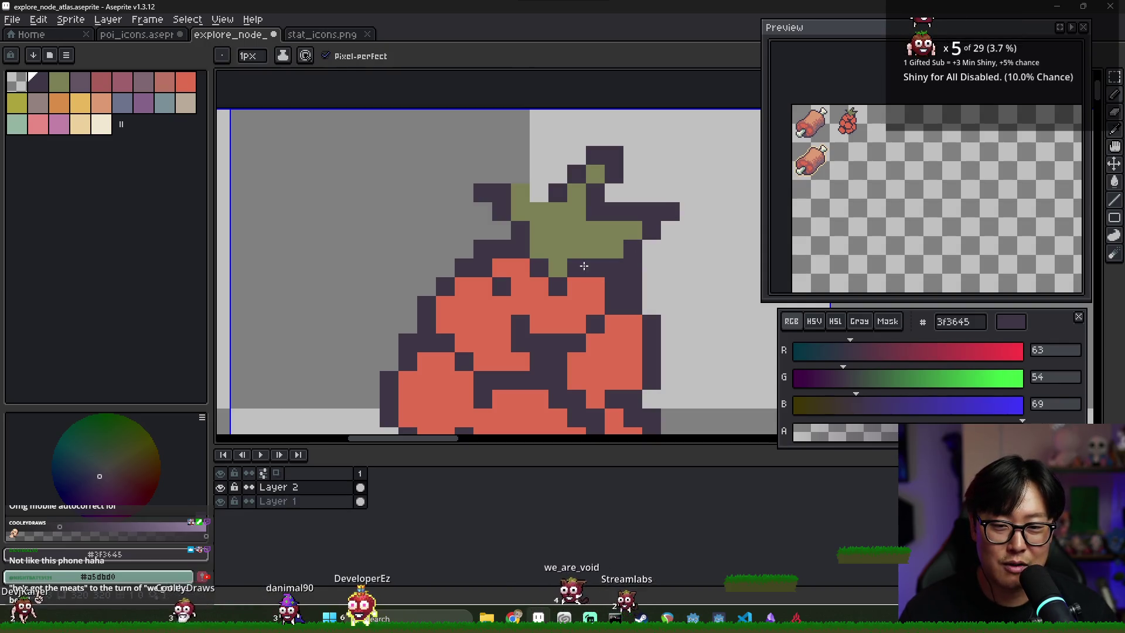
drag(555, 250, 568, 253)
Step: Rework the leaf's top-left dark pixels and turn a dark leaf pixel olive
alt+click(544, 198)
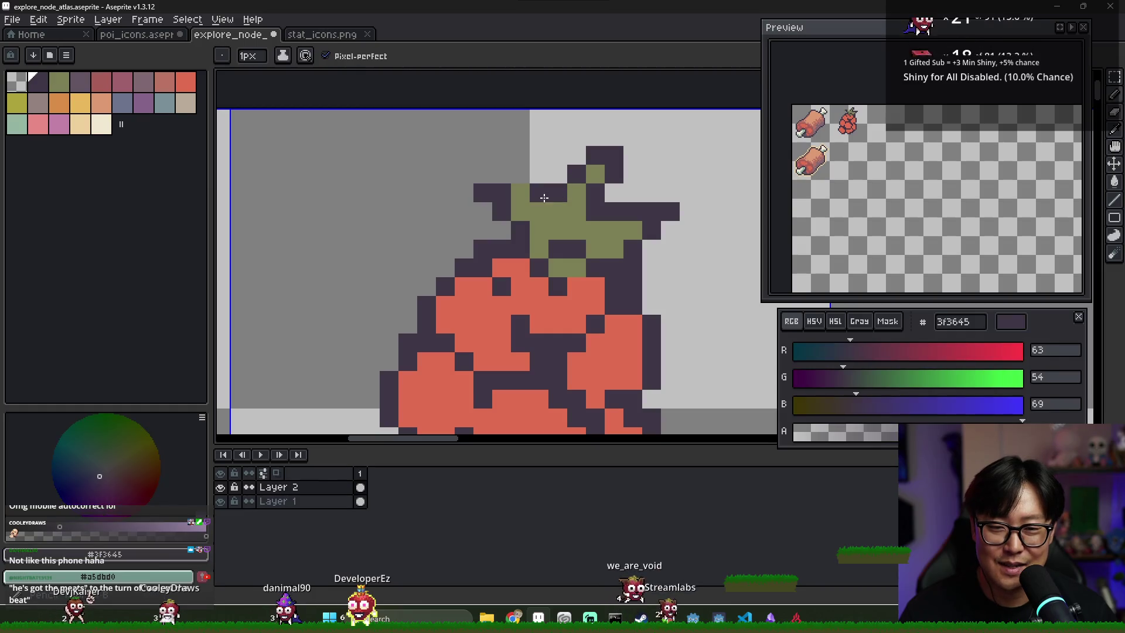
alt+click(574, 188)
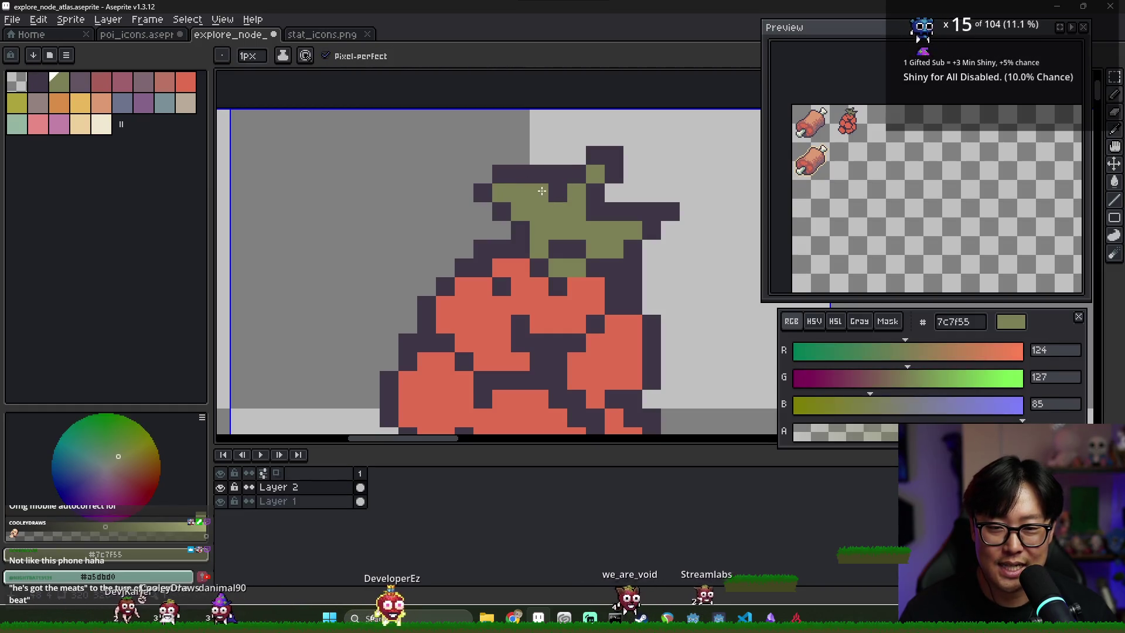
alt+click(574, 173)
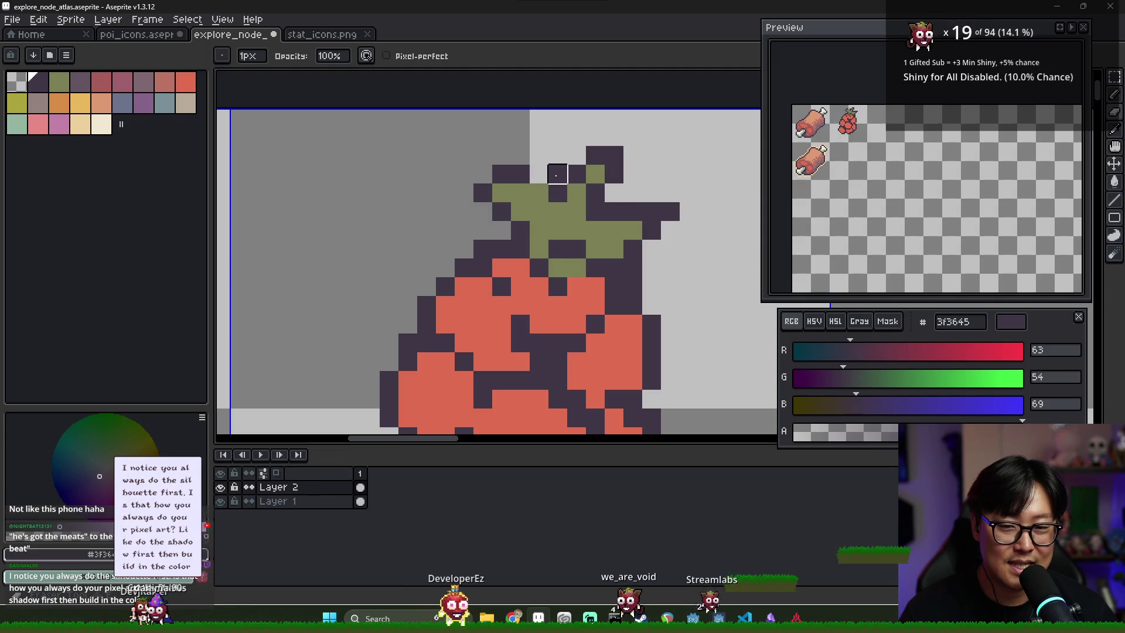
click(535, 188)
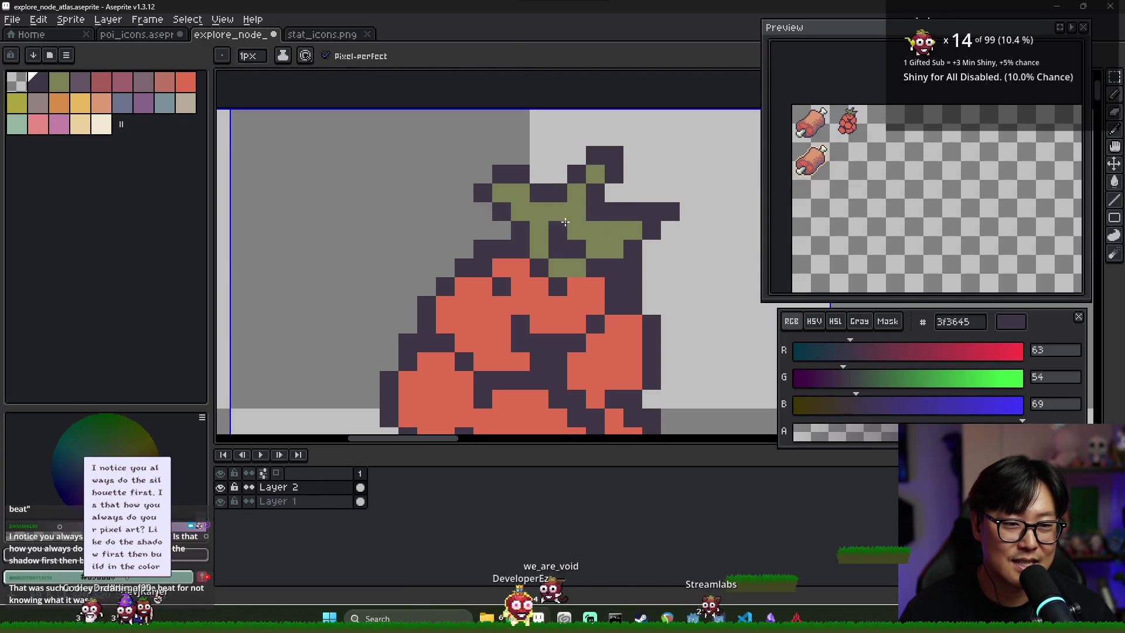
key(ctrl+z)
key(ctrl+z)
alt+click(557, 231)
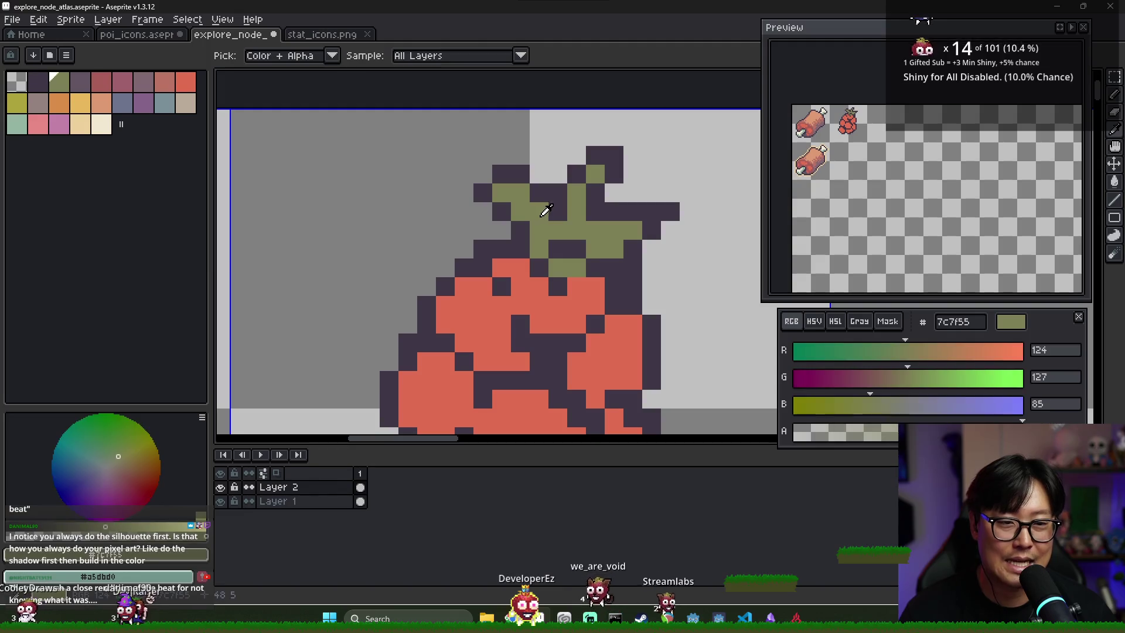
click(539, 230)
Step: Fill the dark gap below the leaf with olive and recentre the berry
alt+click(522, 236)
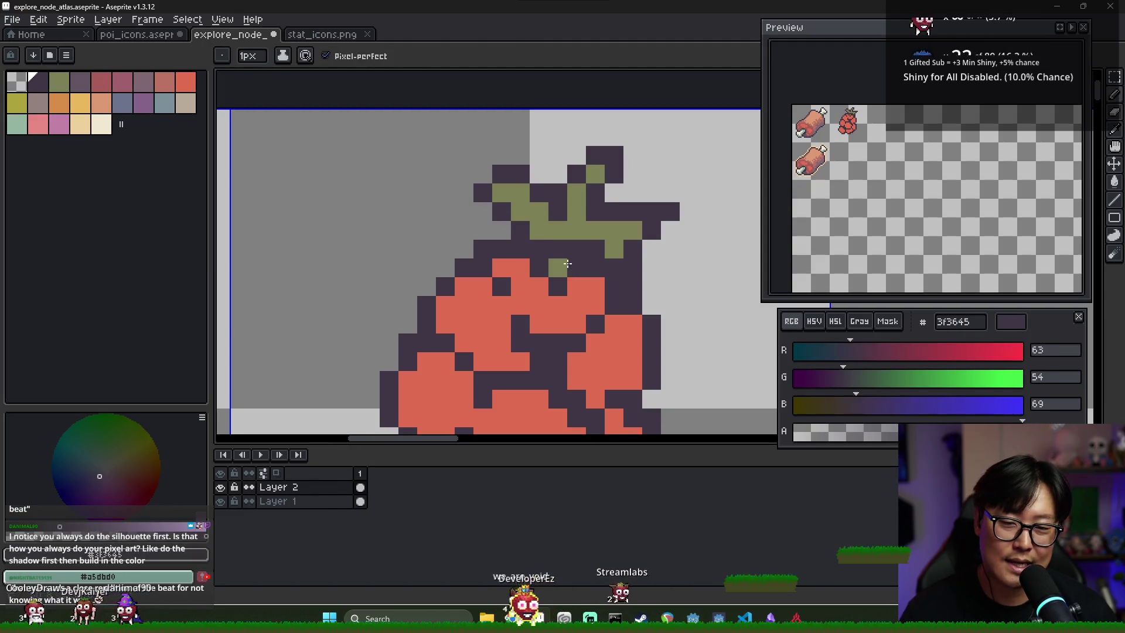
alt+click(610, 231)
click(594, 250)
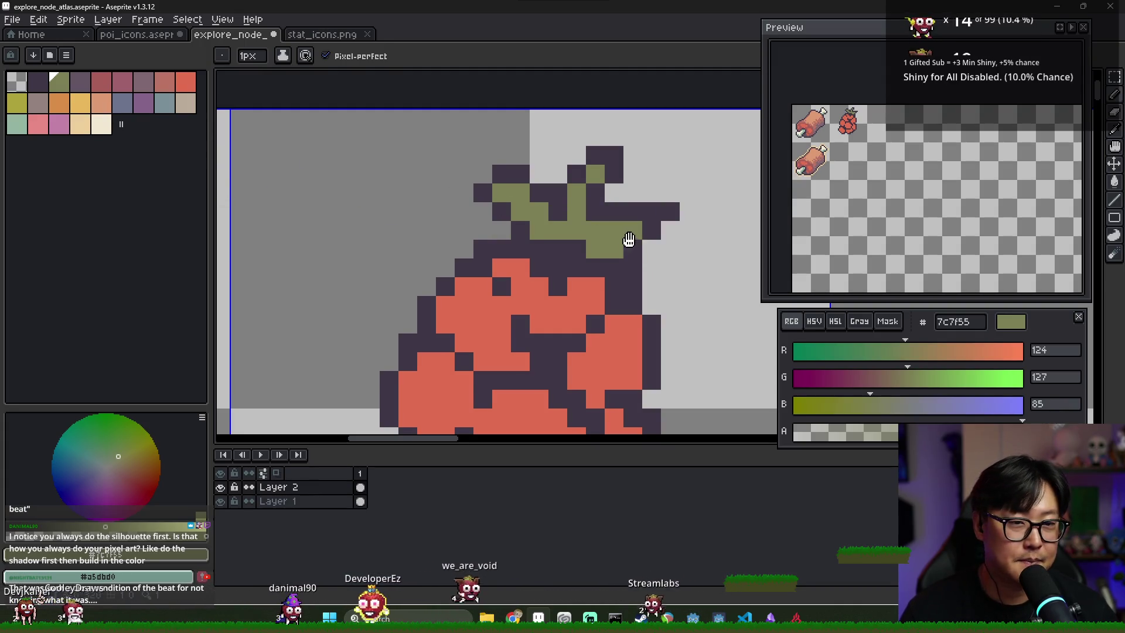
drag(628, 248, 592, 220)
alt+click(485, 295)
alt+click(494, 286)
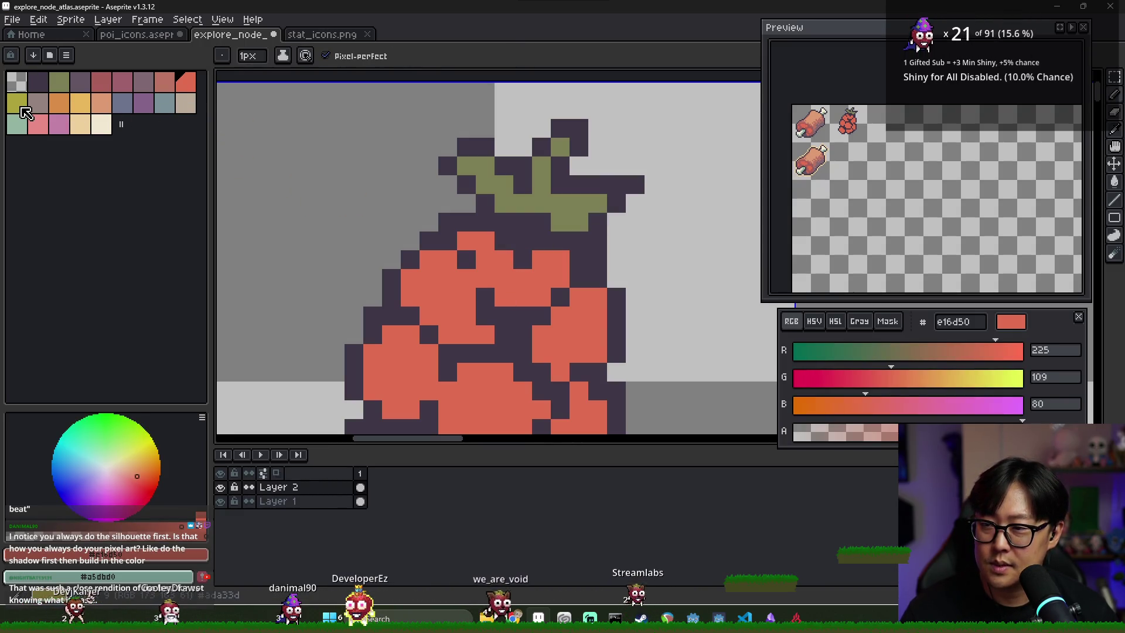
Step: Test an olive-yellow pixel on the berry, undo it, and select the a75d59 shading colour
click(17, 103)
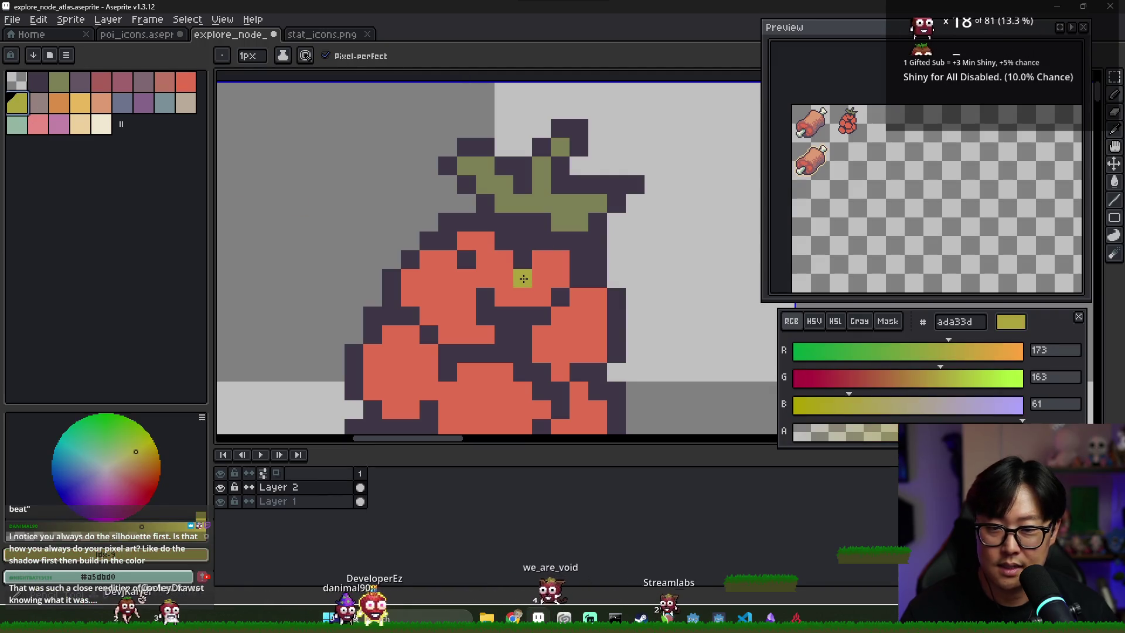
click(541, 279)
key(ctrl+z)
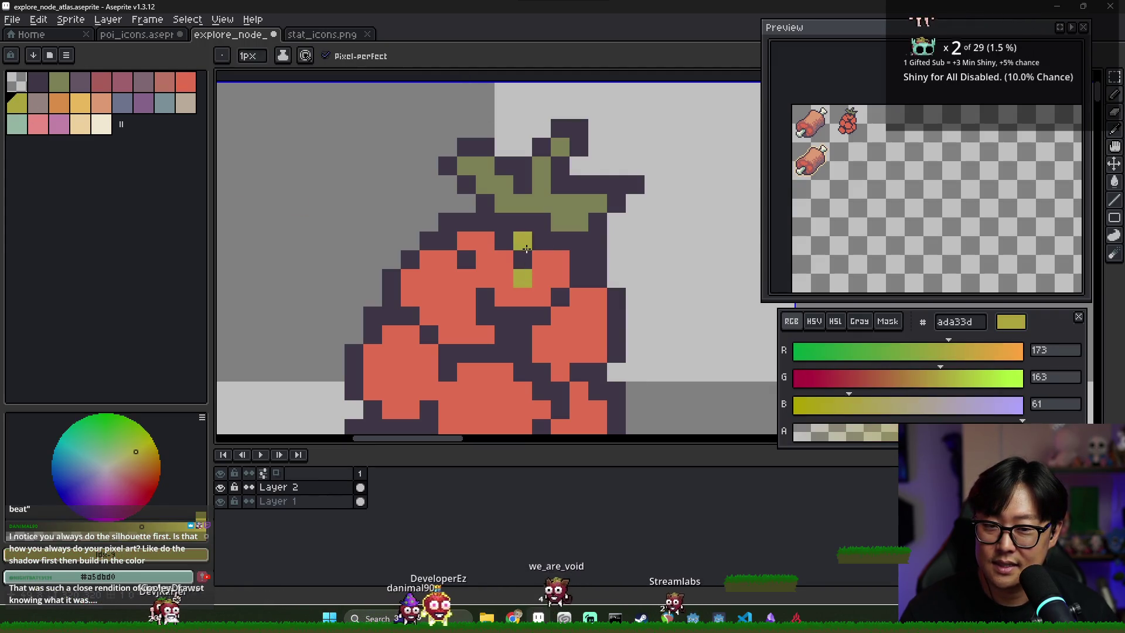
alt+click(523, 256)
click(186, 82)
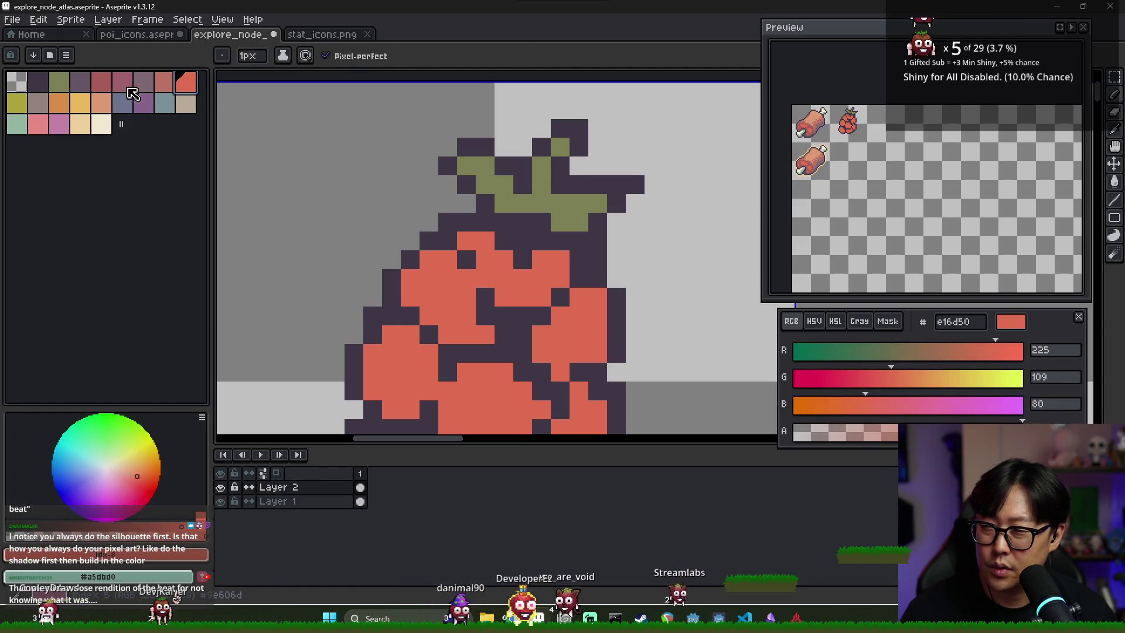
click(101, 82)
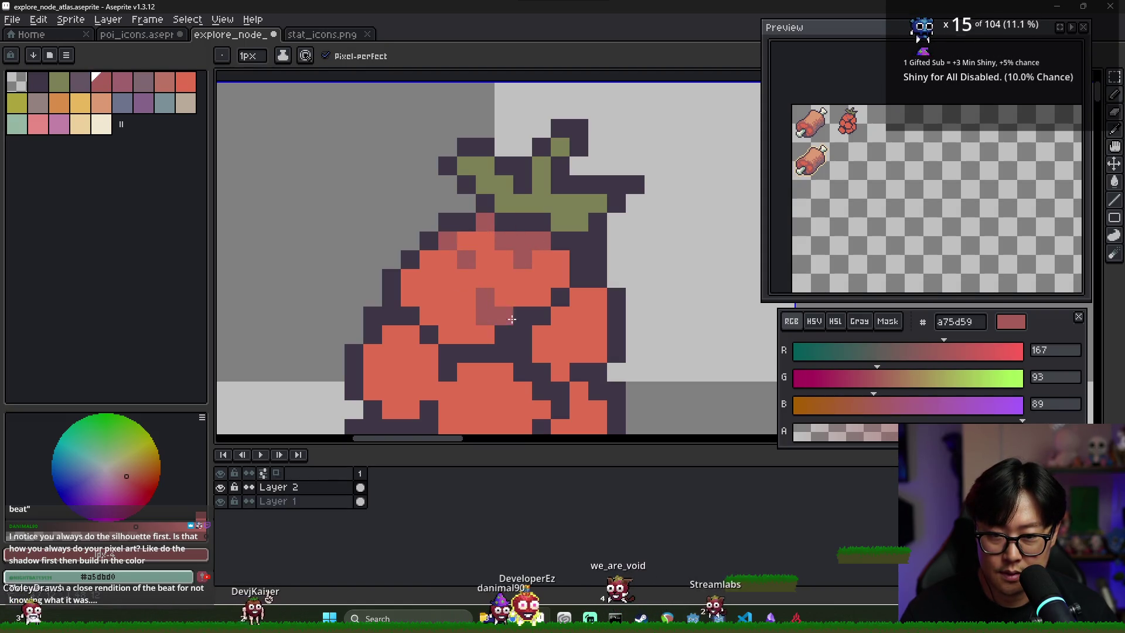
Step: Paint a75d59 shading across the berry's middle and left side, converting inner dark-line pixels
drag(485, 299, 557, 302)
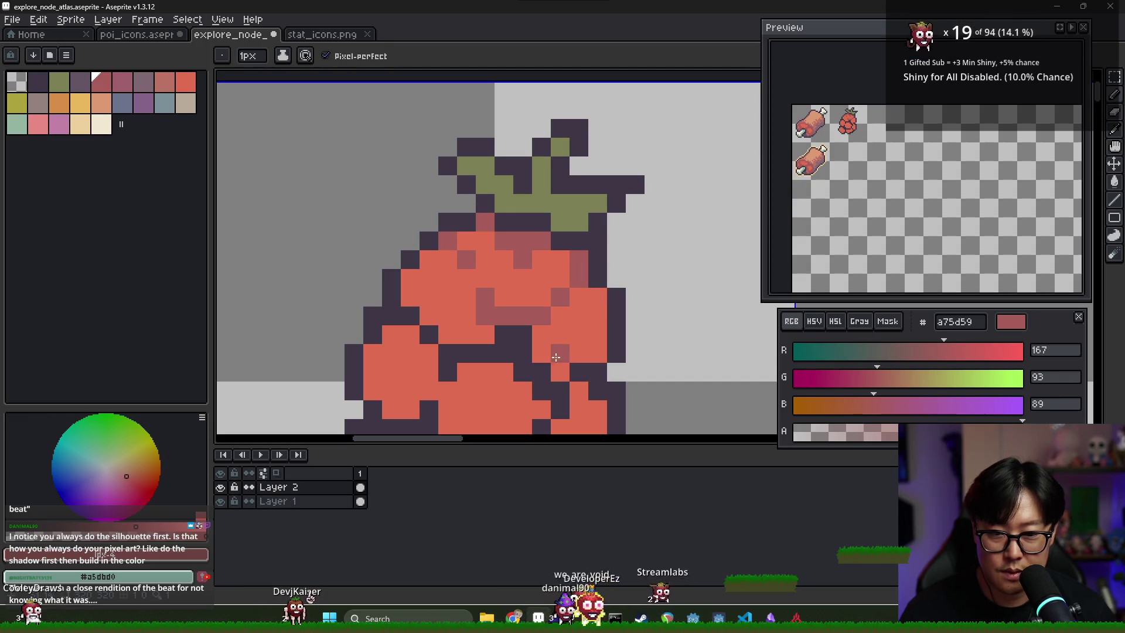
scroll(555, 357, down, 2)
click(558, 319)
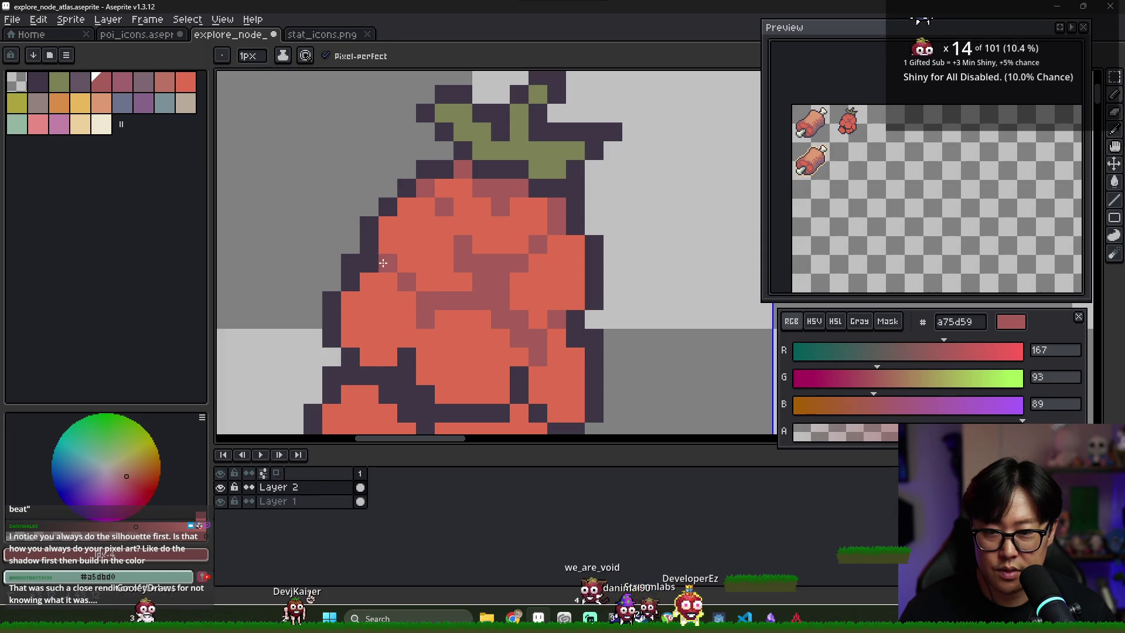
click(350, 339)
scroll(350, 339, down, 2)
mouse_move(336, 301)
mouse_down()
mouse_move(336, 320)
mouse_move(377, 348)
mouse_up()
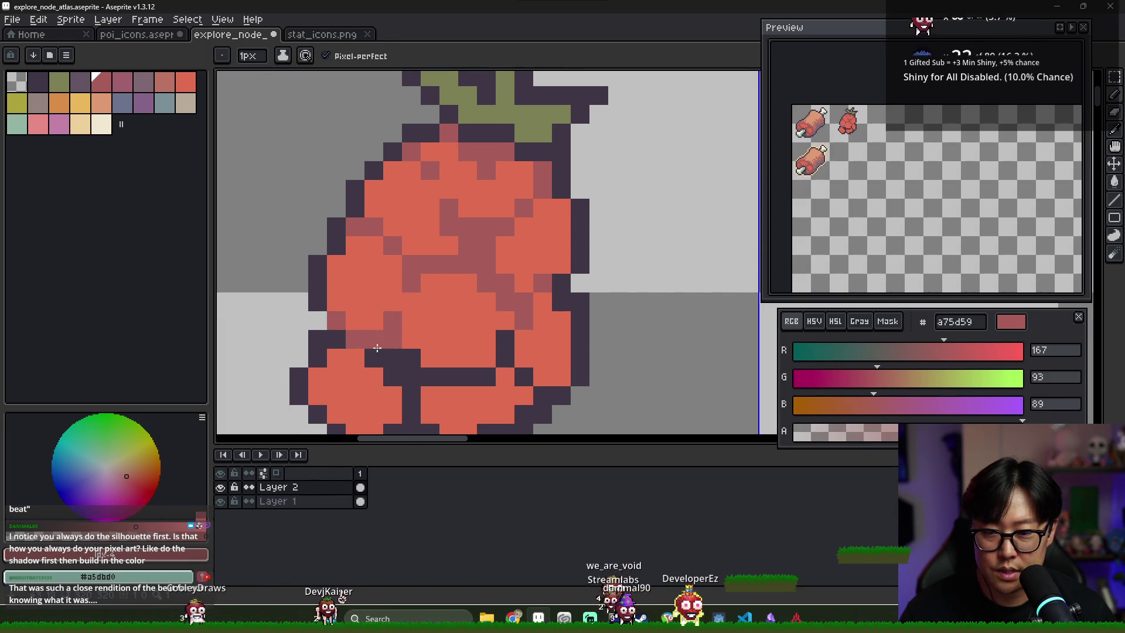
click(394, 376)
scroll(400, 307, down, 4)
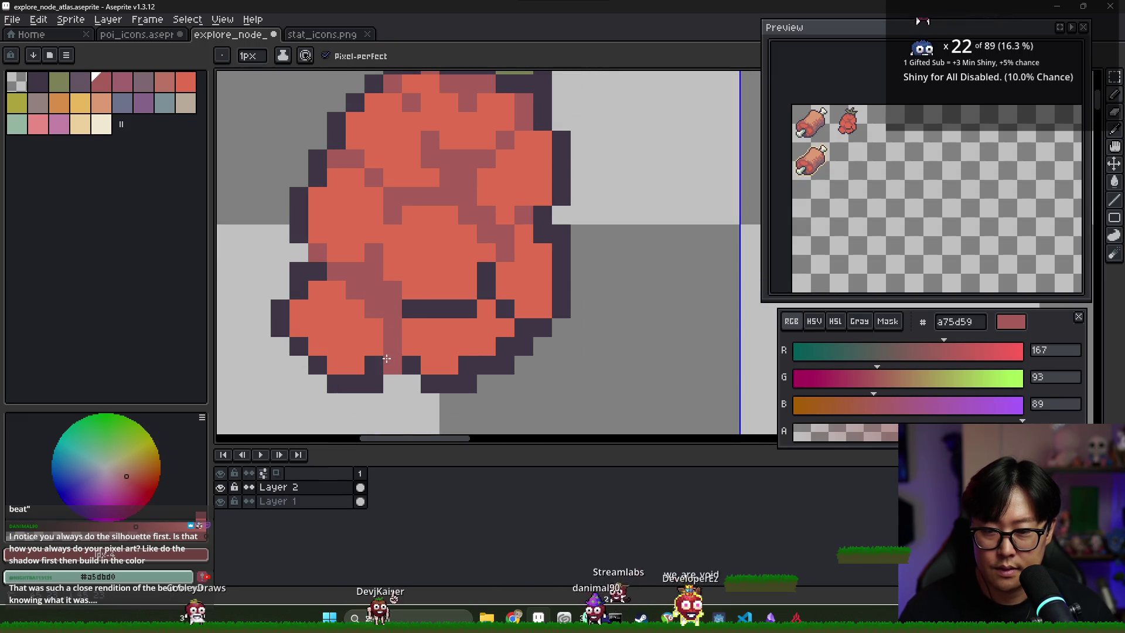
drag(412, 319, 475, 301)
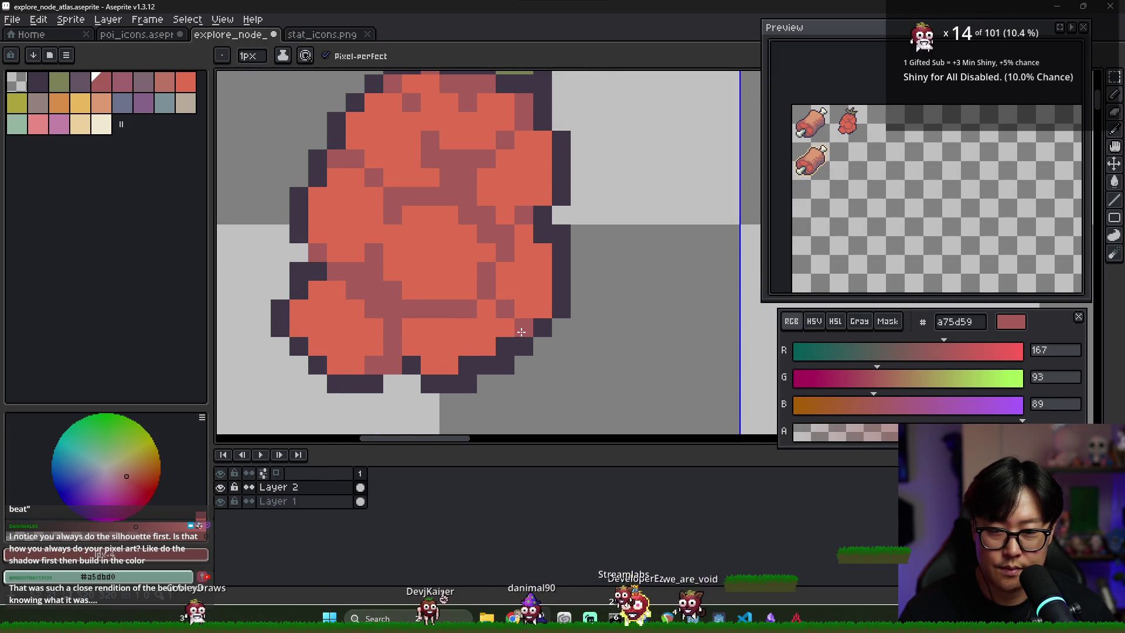
click(464, 370)
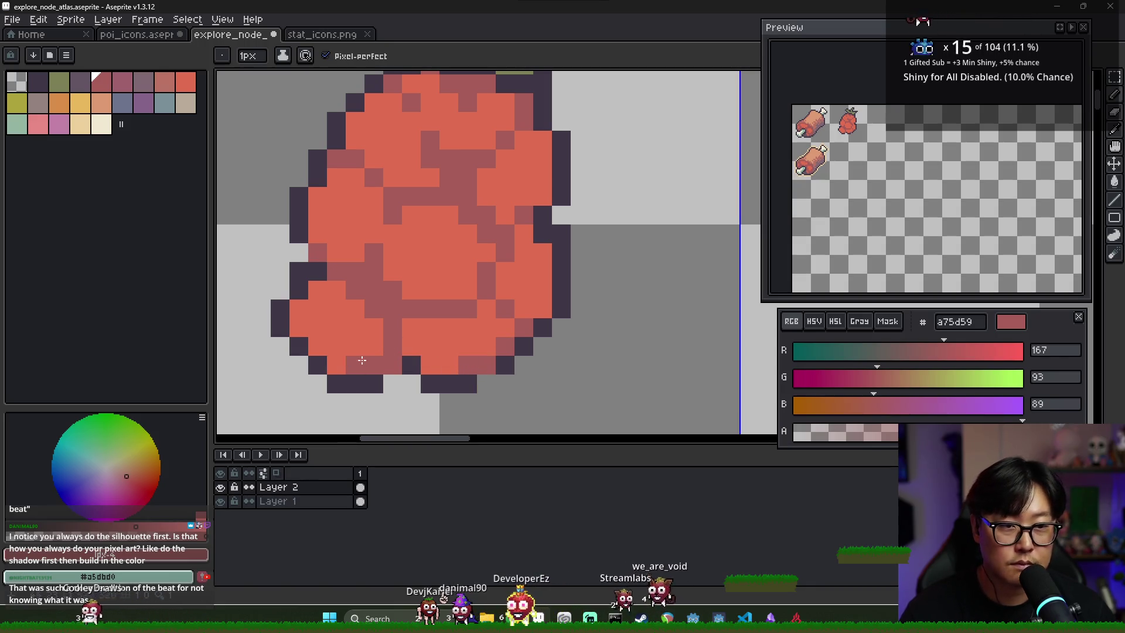
Step: Add dark outline pixels along the berry's left edge and shade its lower-left
key(e)
key(b)
click(292, 324)
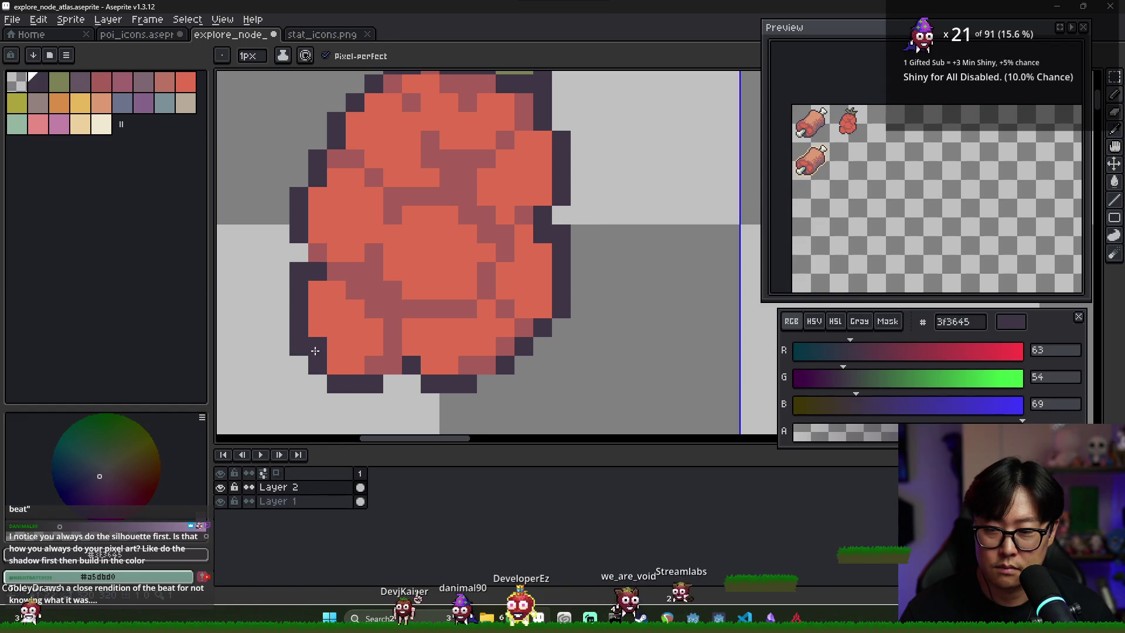
alt+click(353, 291)
click(299, 309)
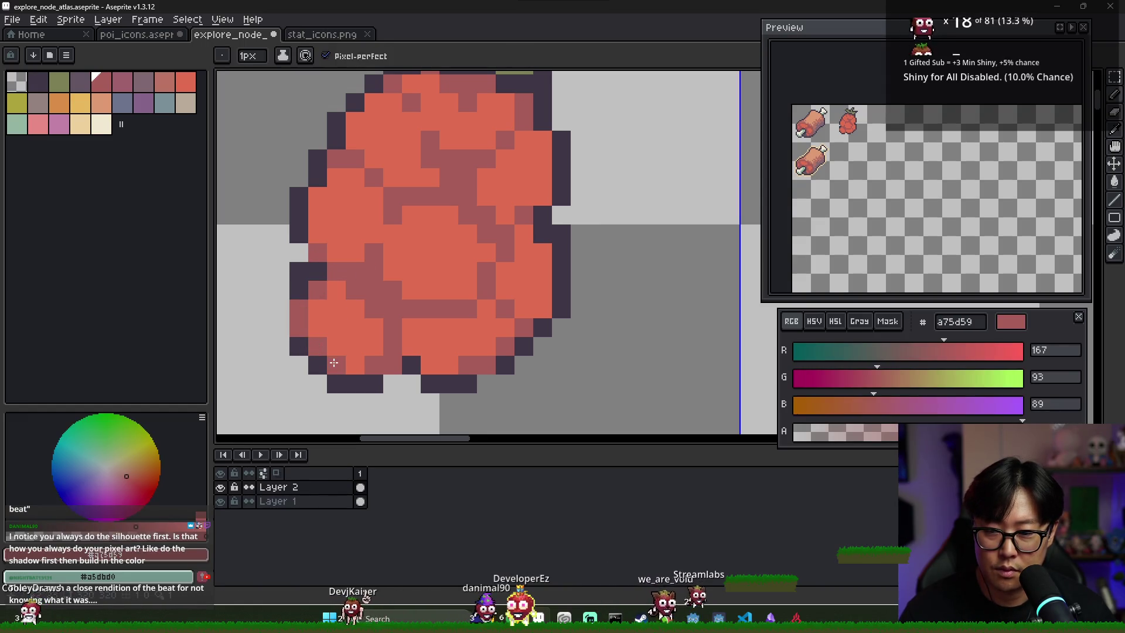
click(355, 337)
alt+click(299, 347)
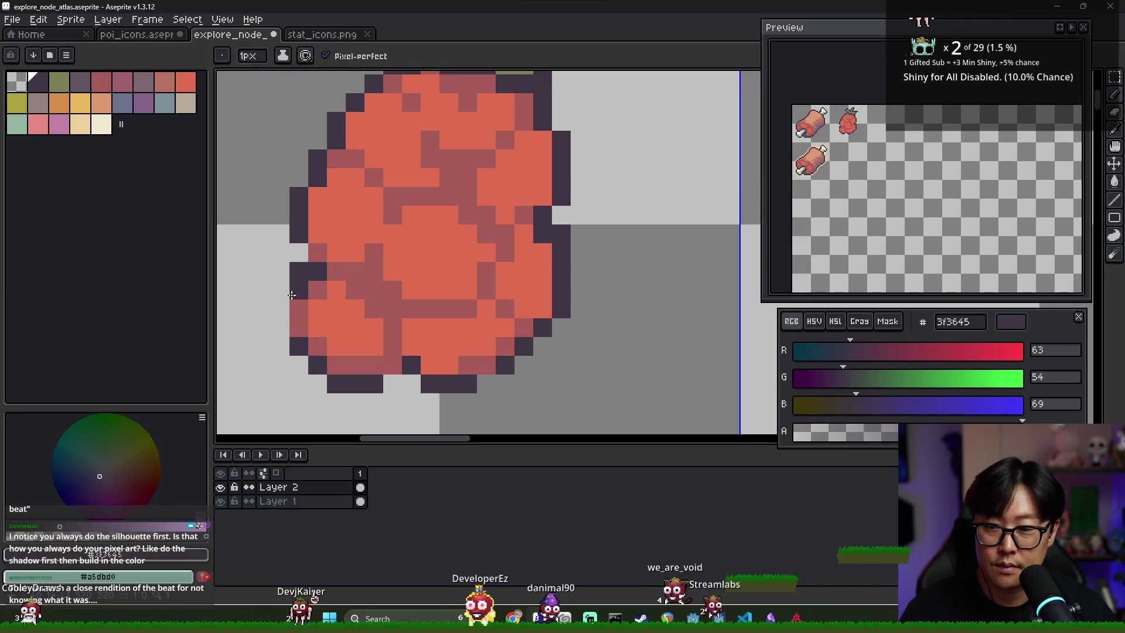
click(280, 328)
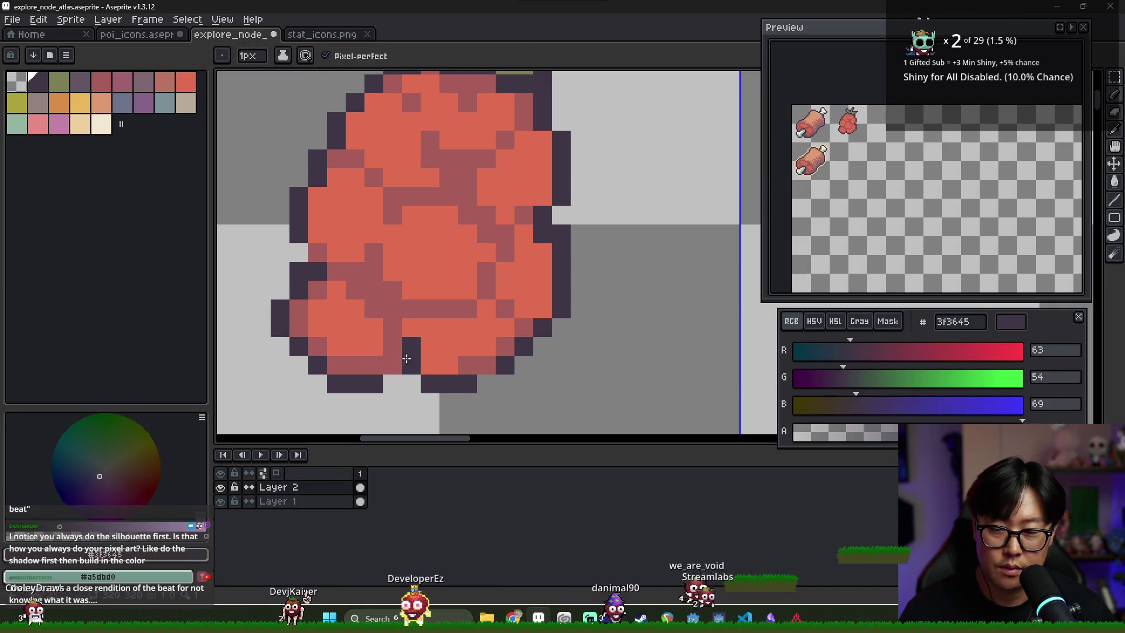
Step: Alt-pick between e16d50 and a75d59 to shade the berry's lower middle and centre darker
alt+click(415, 349)
mouse_move(430, 364)
mouse_down()
mouse_move(448, 364)
mouse_move(429, 346)
mouse_up()
click(504, 328)
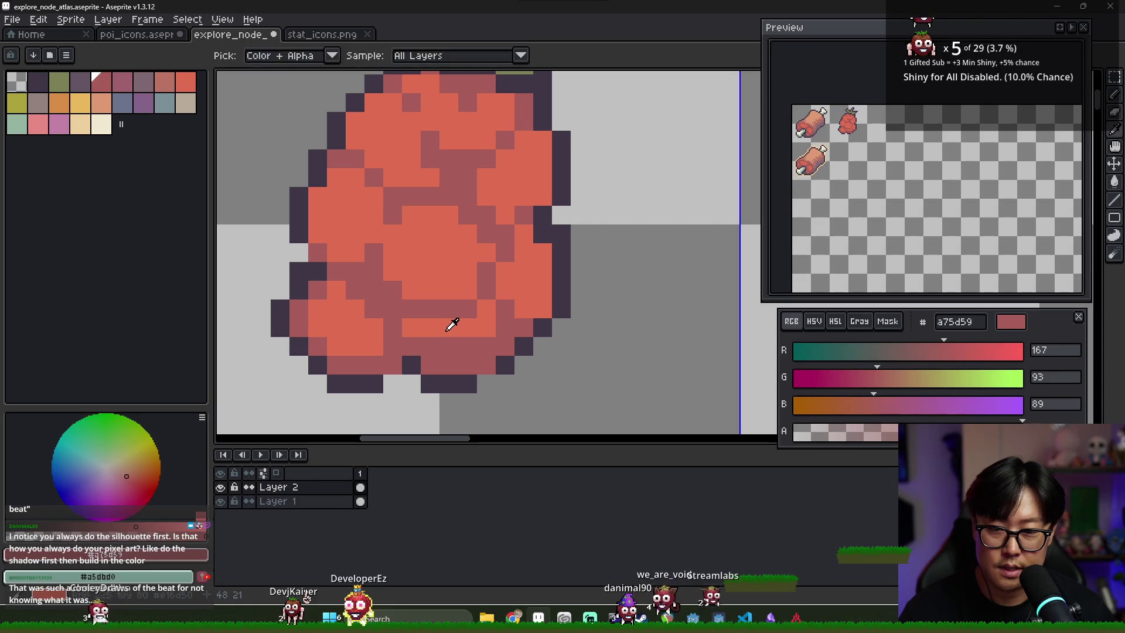
alt+click(394, 349)
alt+click(319, 346)
click(317, 309)
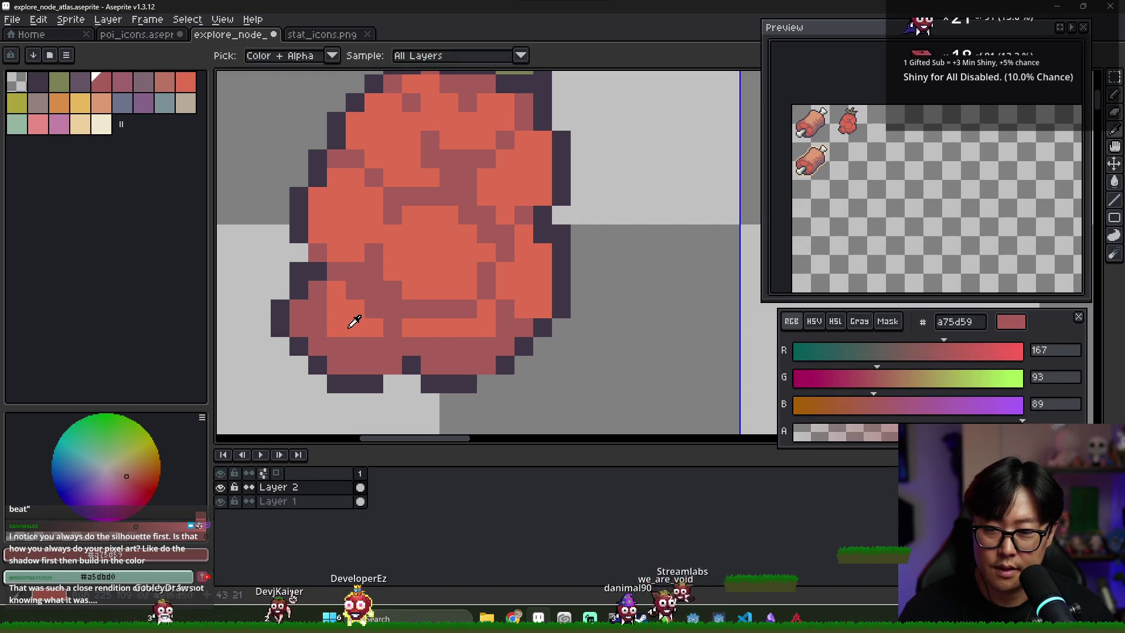
alt+click(345, 330)
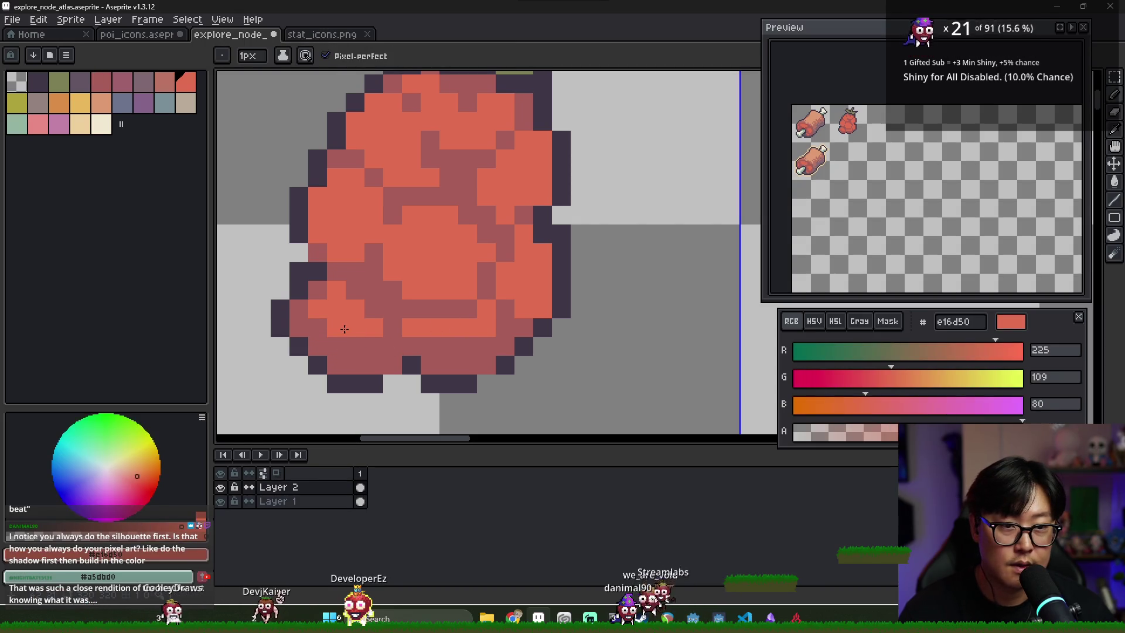
alt+click(371, 352)
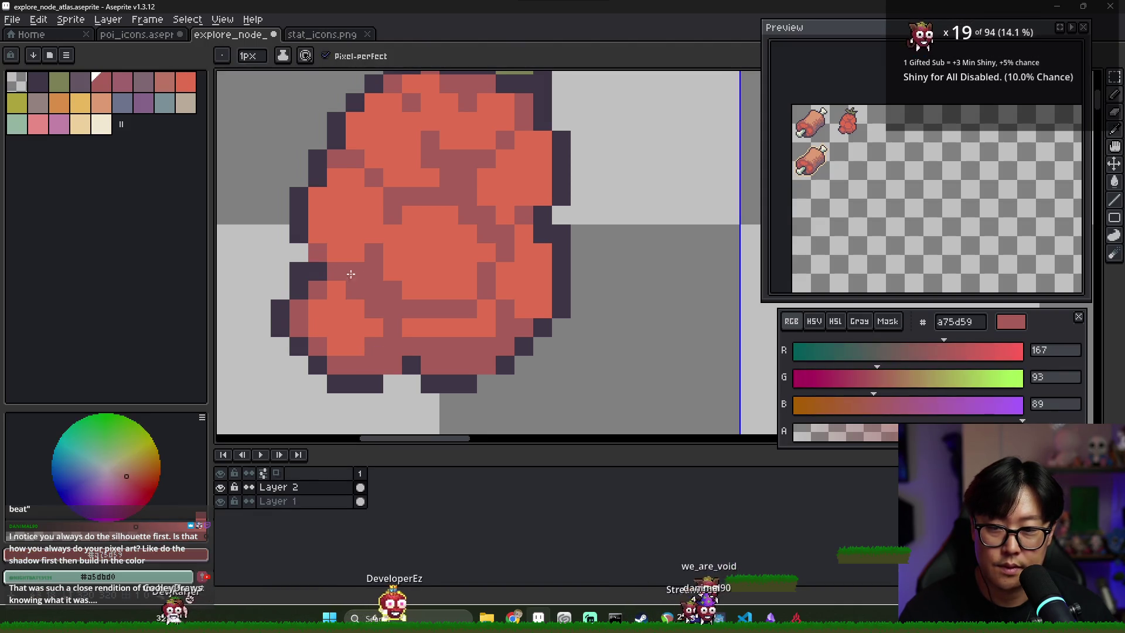
drag(404, 290, 474, 290)
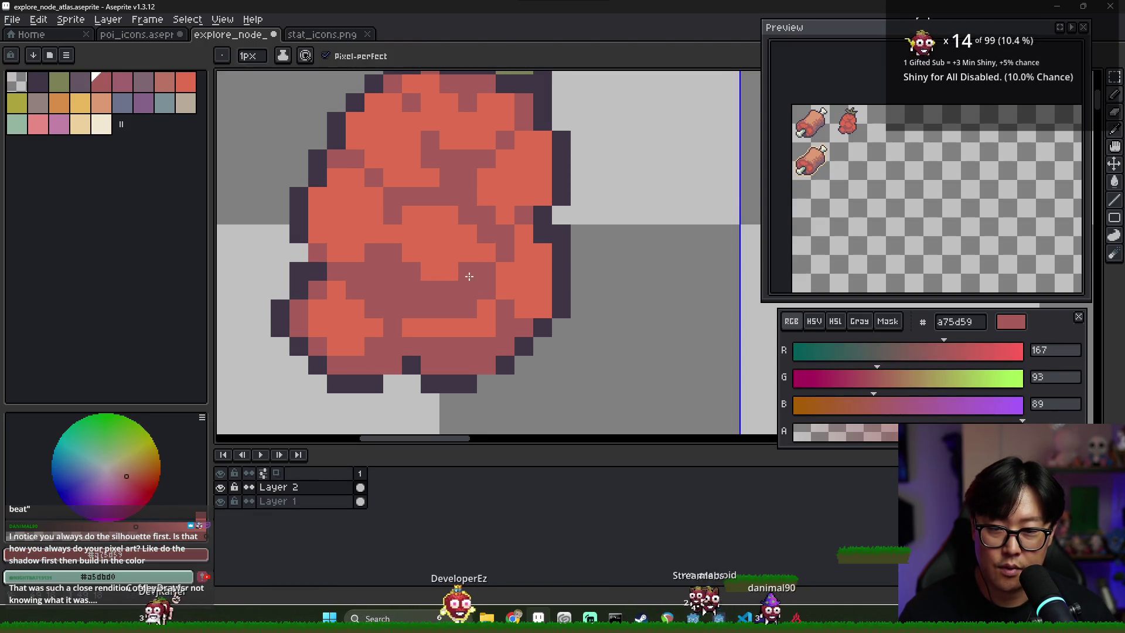
click(430, 272)
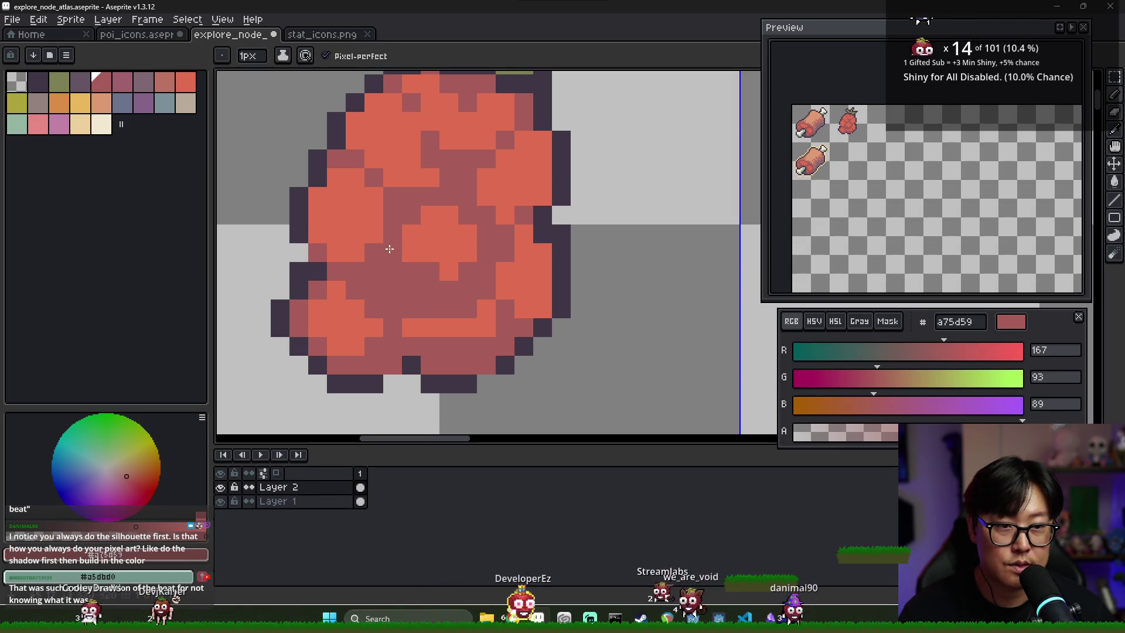
Step: Darken the orange pixels along the left edge and restore bright red highlights in the middle
alt+click(424, 245)
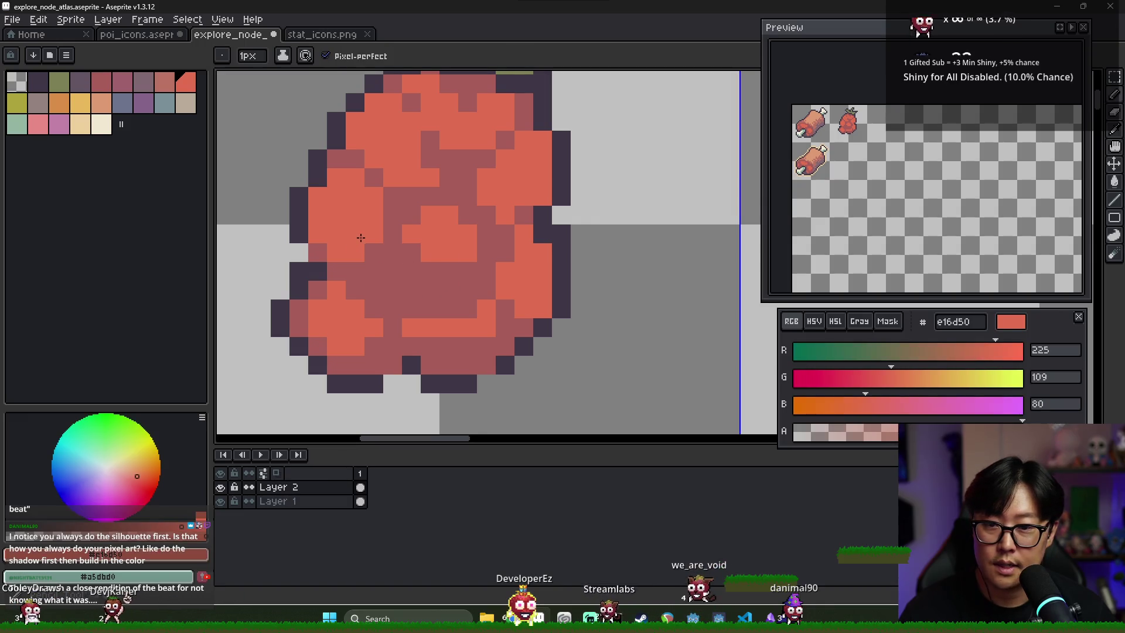
alt+click(390, 258)
mouse_move(317, 196)
mouse_down()
mouse_move(337, 252)
mouse_move(334, 211)
mouse_move(364, 199)
mouse_move(364, 230)
mouse_up()
alt+click(363, 198)
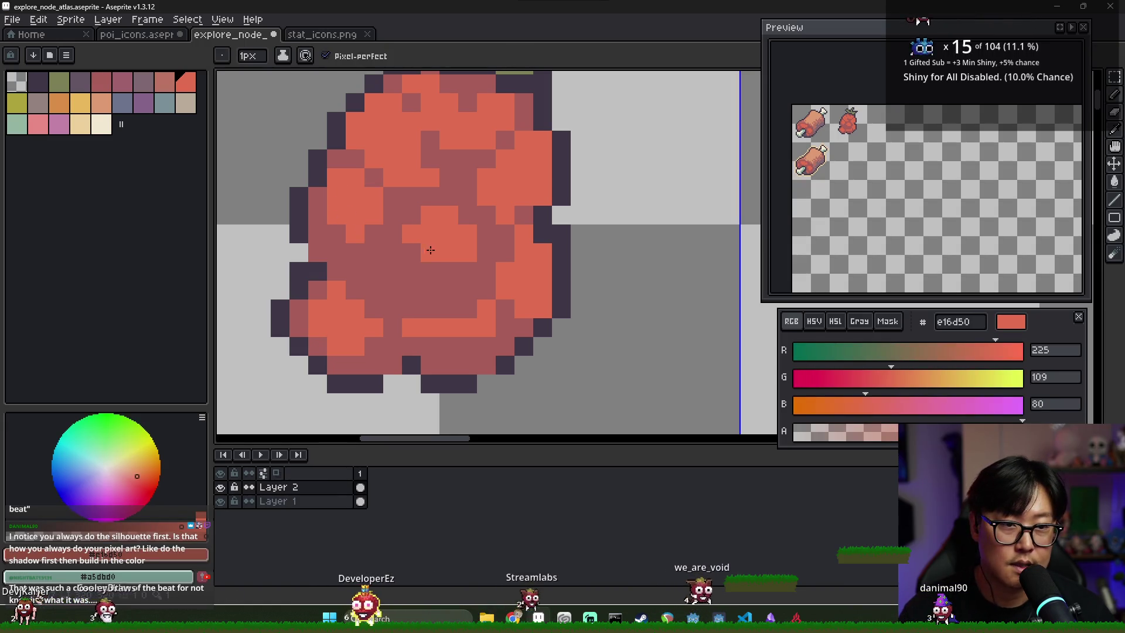
Step: Redraw the berry's left and bottom-left outline with 3f3645 dark pixels
alt+click(308, 246)
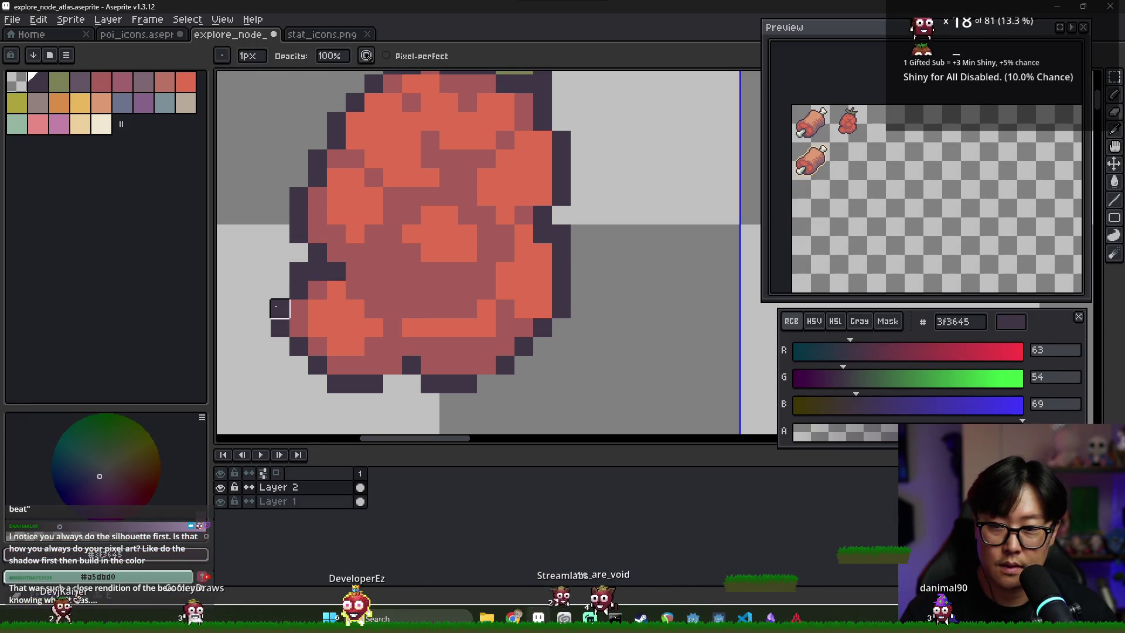
drag(280, 308, 279, 328)
click(299, 328)
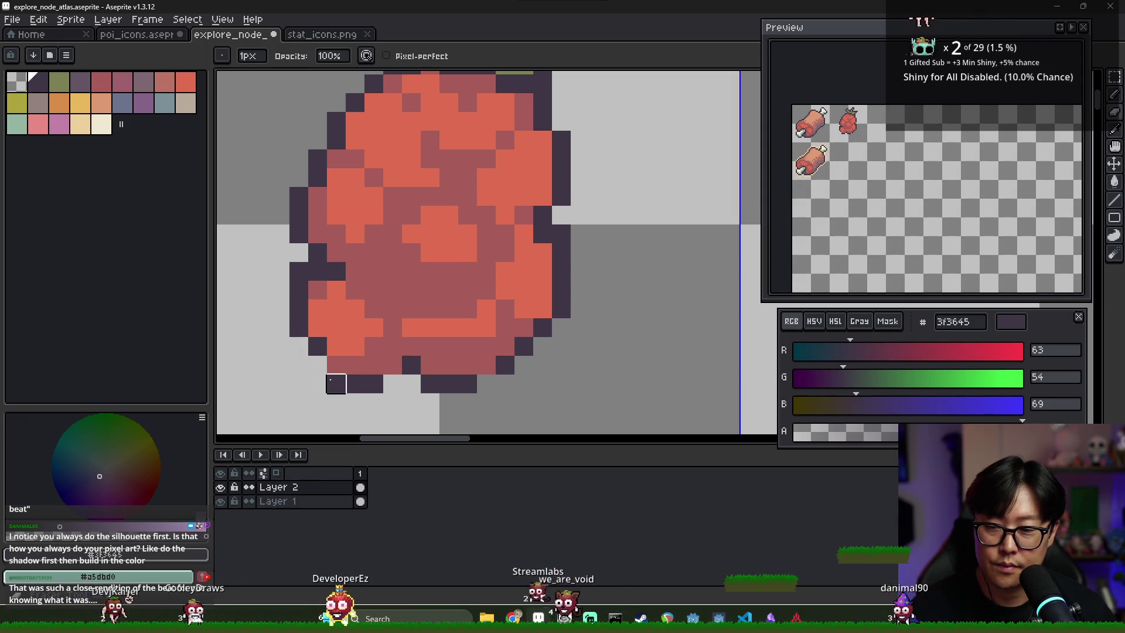
drag(334, 365, 375, 365)
click(385, 351)
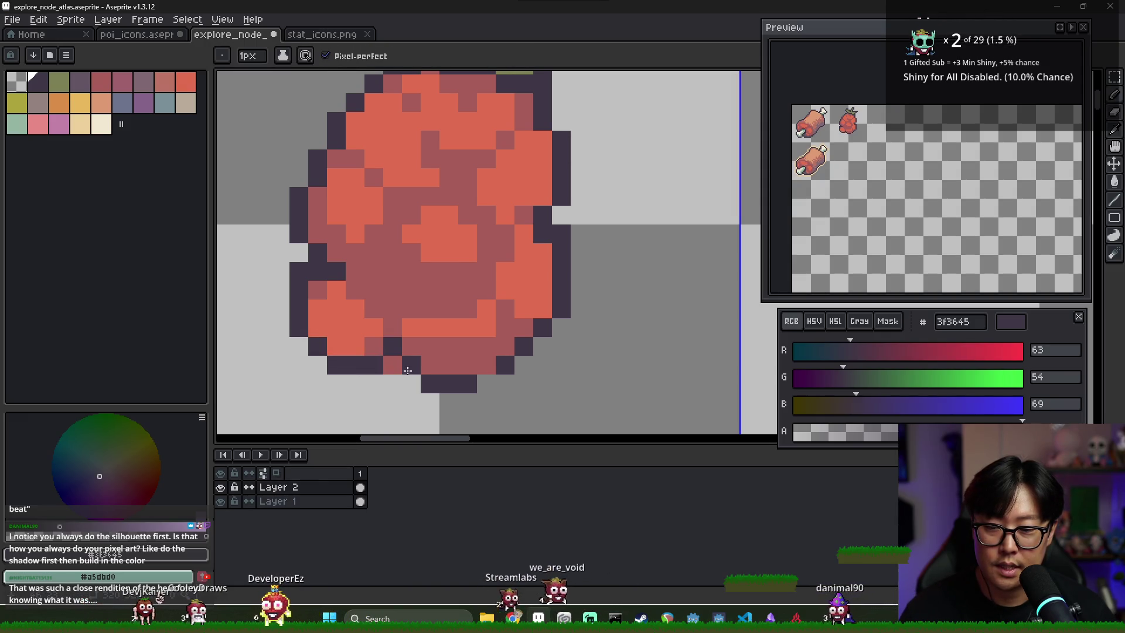
Step: Shade the remaining lower-left orange pixels with a75d59
alt+click(373, 346)
drag(374, 346, 353, 346)
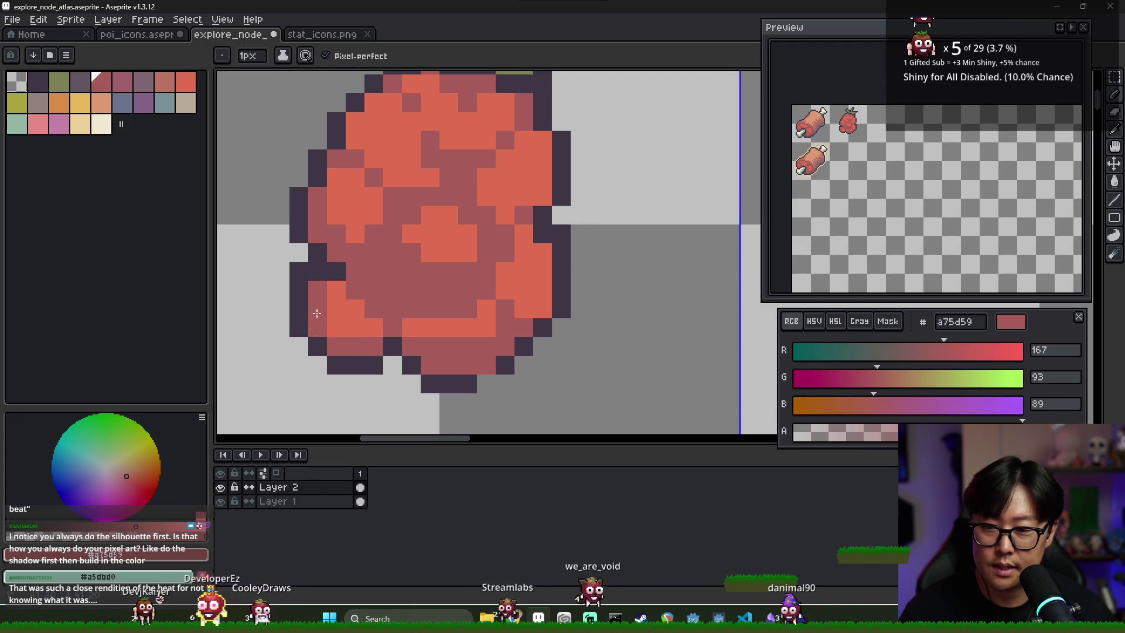
drag(316, 311, 372, 333)
Step: Reshape the lower-left light patch by painting a75d59 over its orange pixels
scroll(381, 331, up, 2)
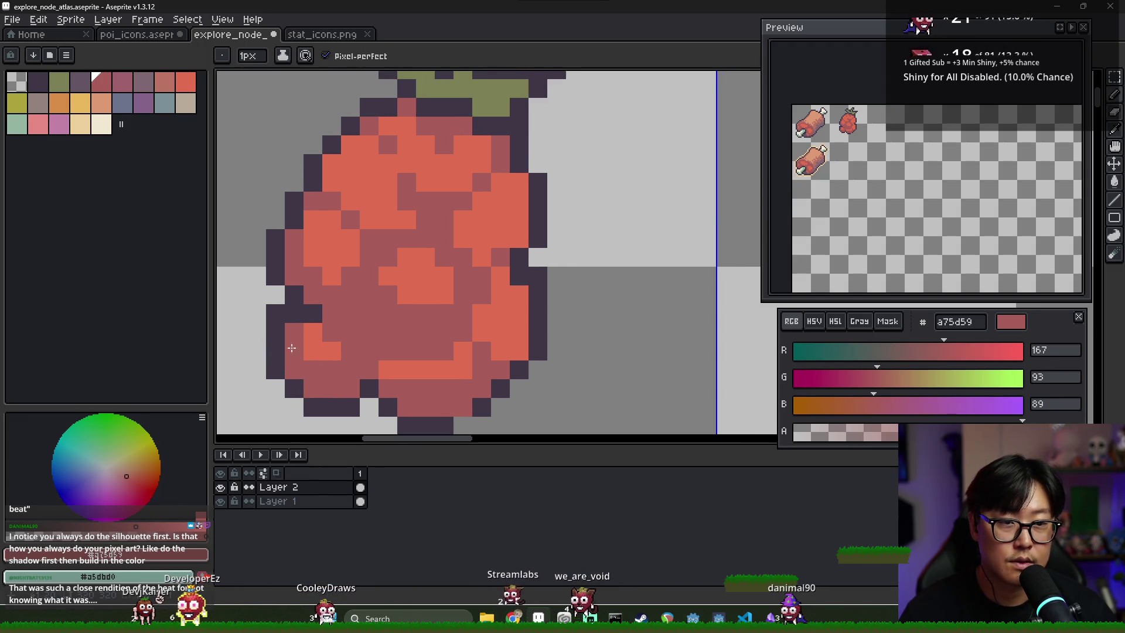
alt+click(343, 326)
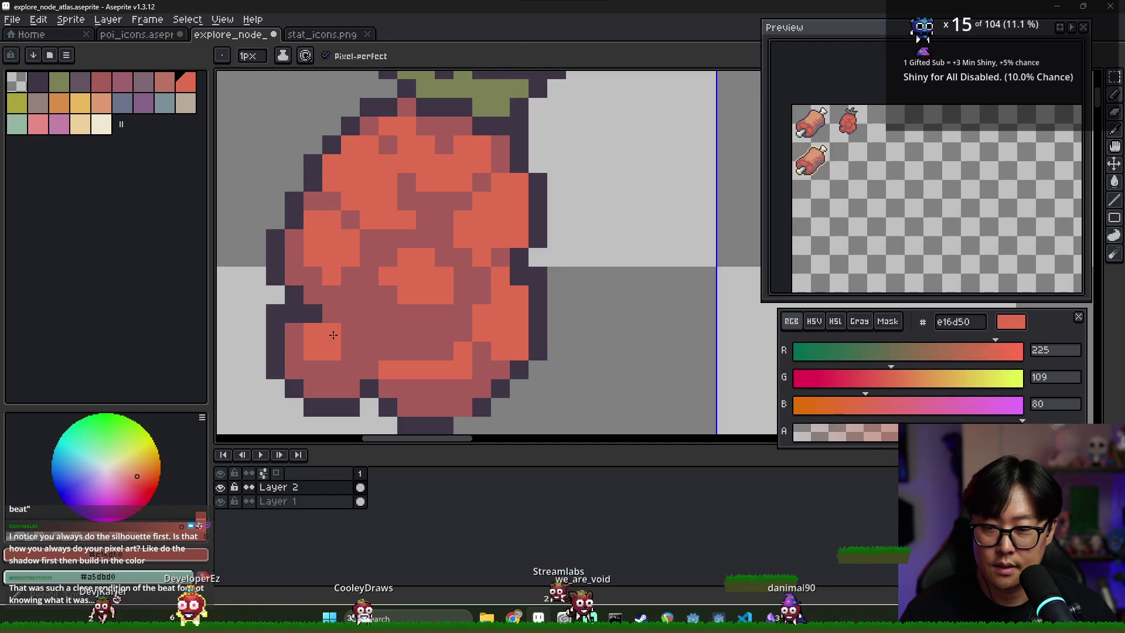
alt+click(352, 319)
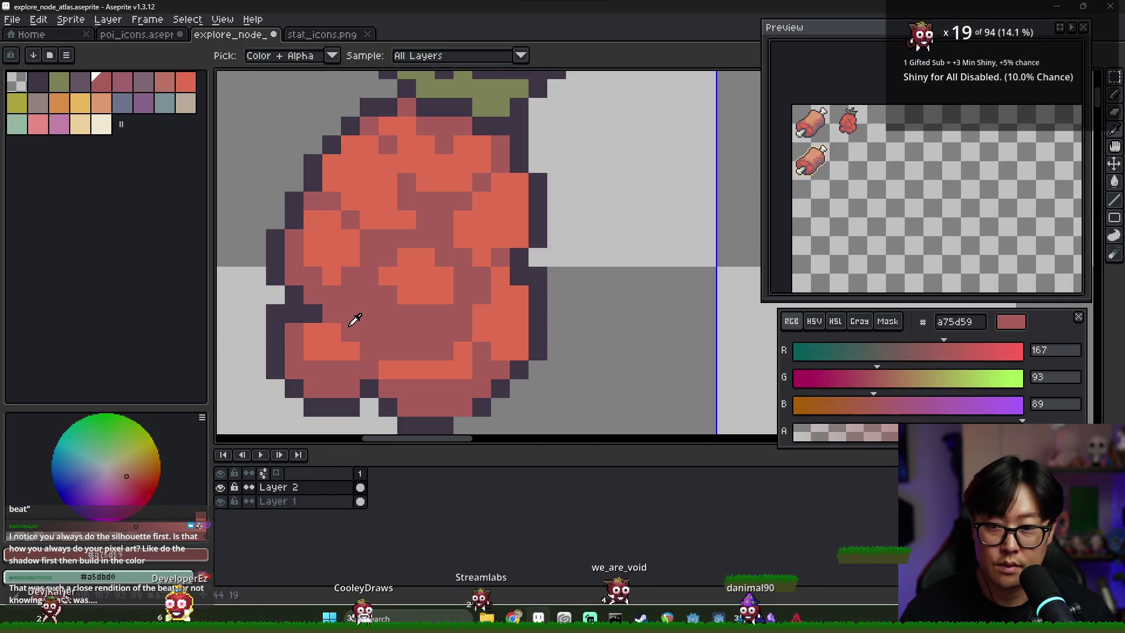
drag(351, 350, 331, 350)
alt+click(319, 363)
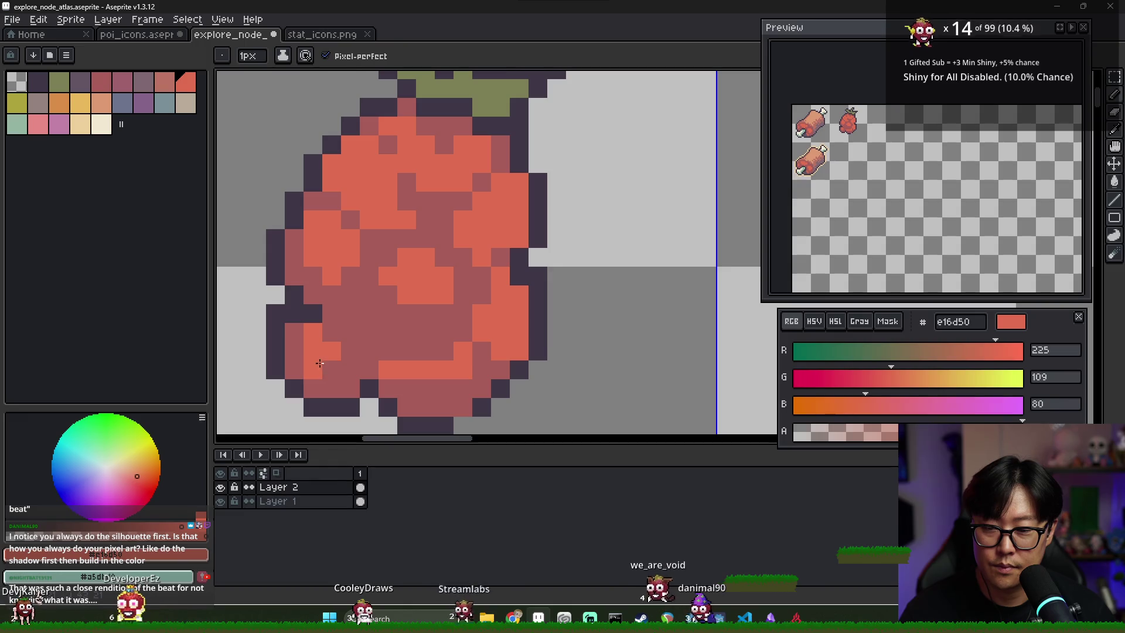
click(351, 351)
alt+click(351, 371)
click(313, 332)
click(313, 369)
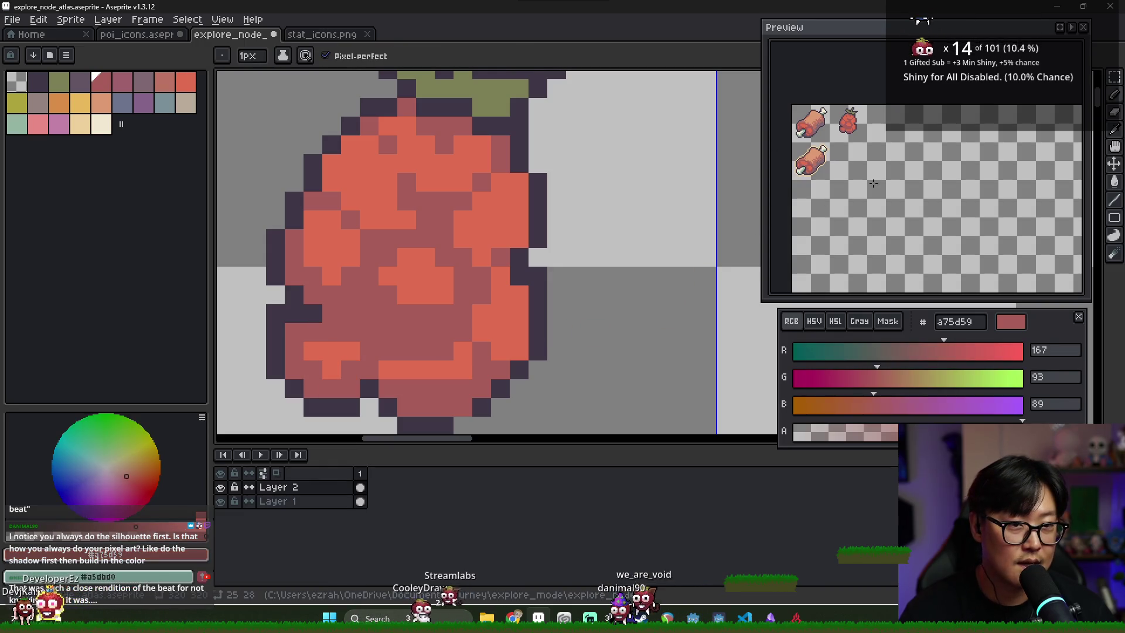
Step: Darken orange pixels at the berry's lower right with a75d59, adding a few e16d50 spots back
key(e)
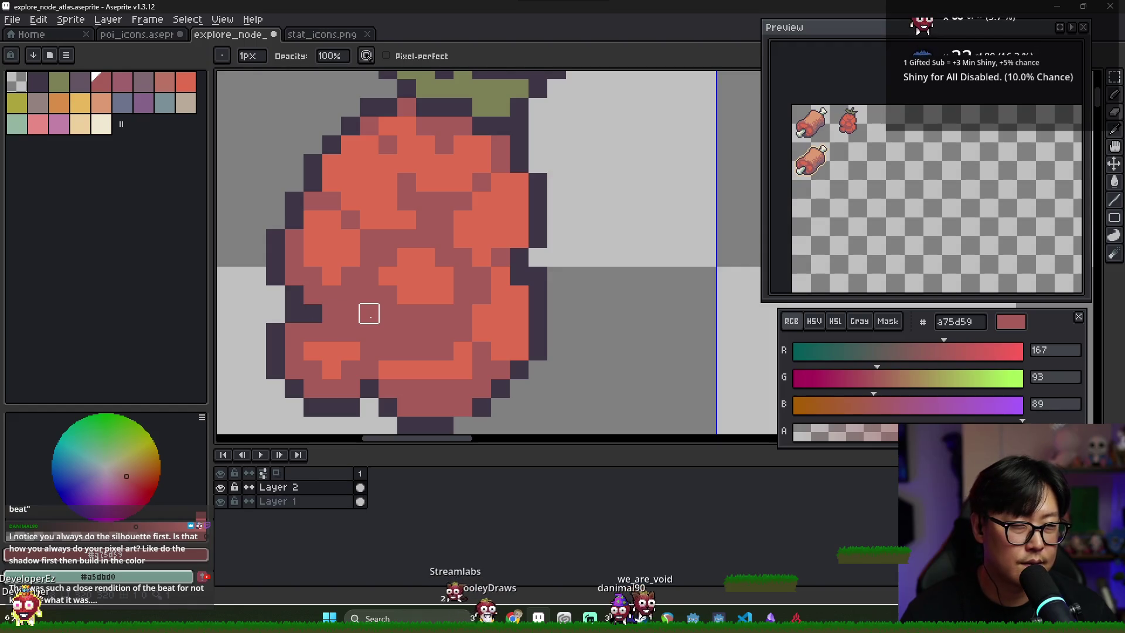
alt+click(381, 390)
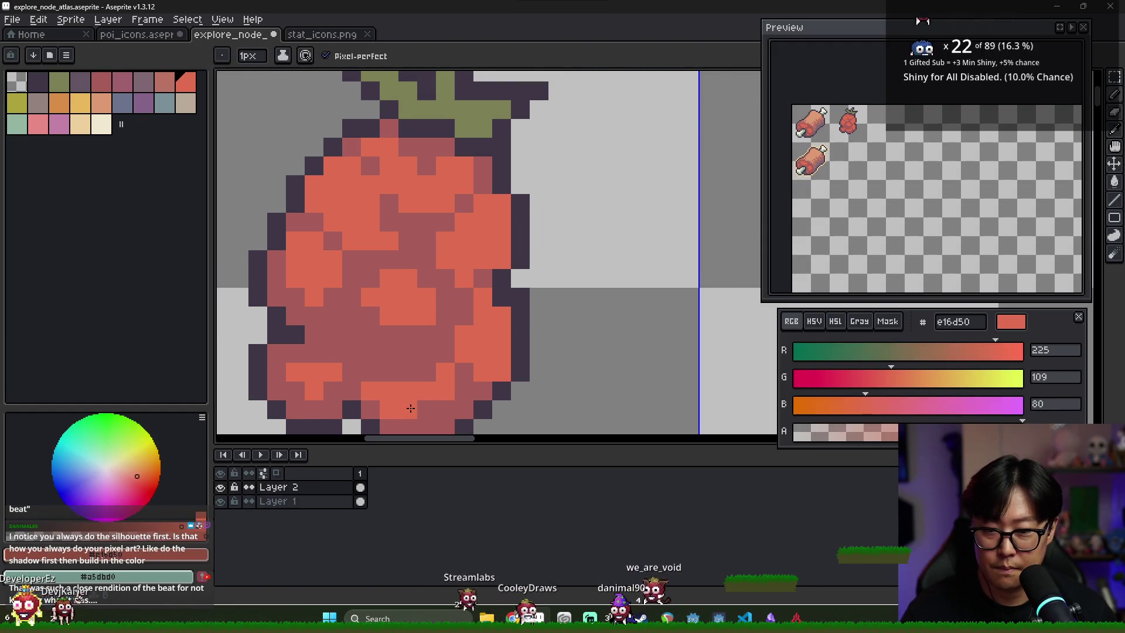
alt+click(367, 377)
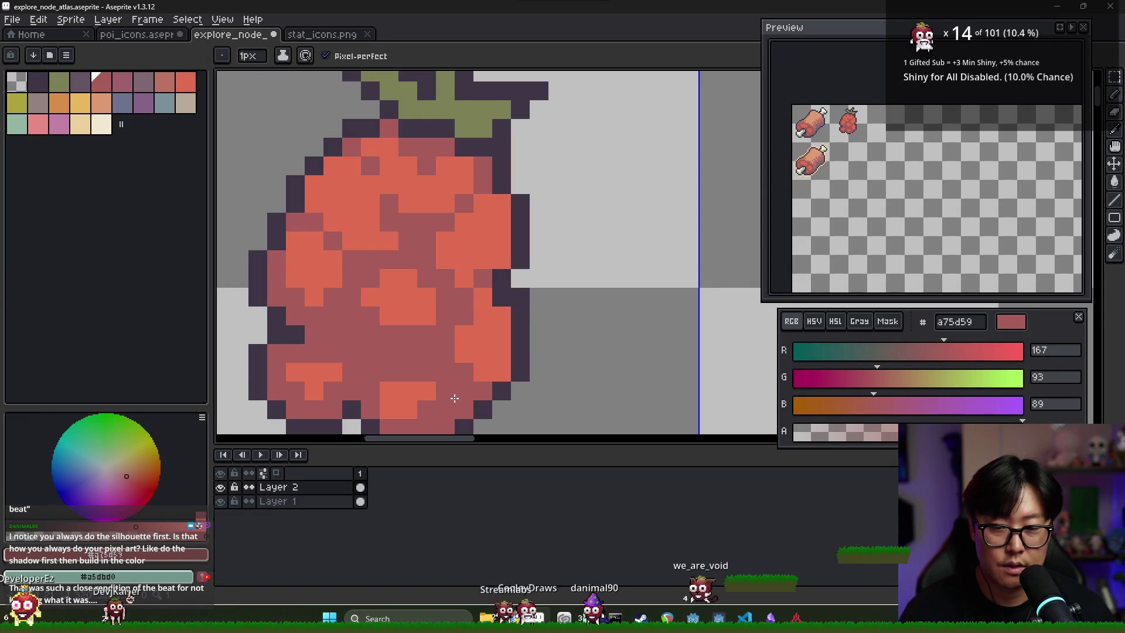
drag(441, 388, 421, 373)
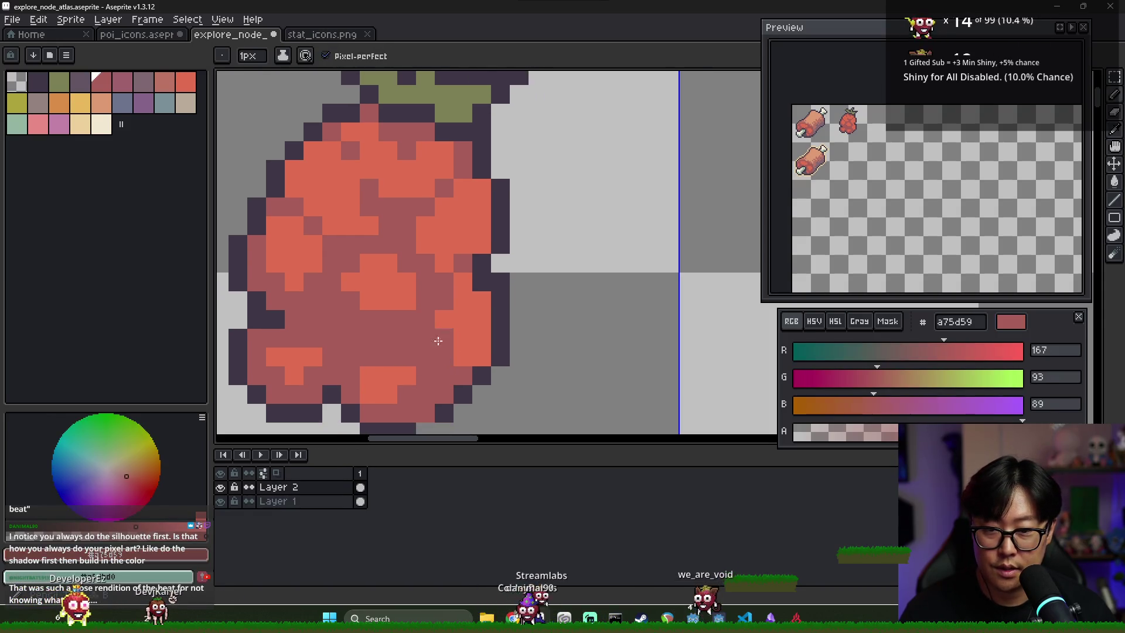
click(463, 357)
drag(463, 299, 481, 300)
click(448, 336)
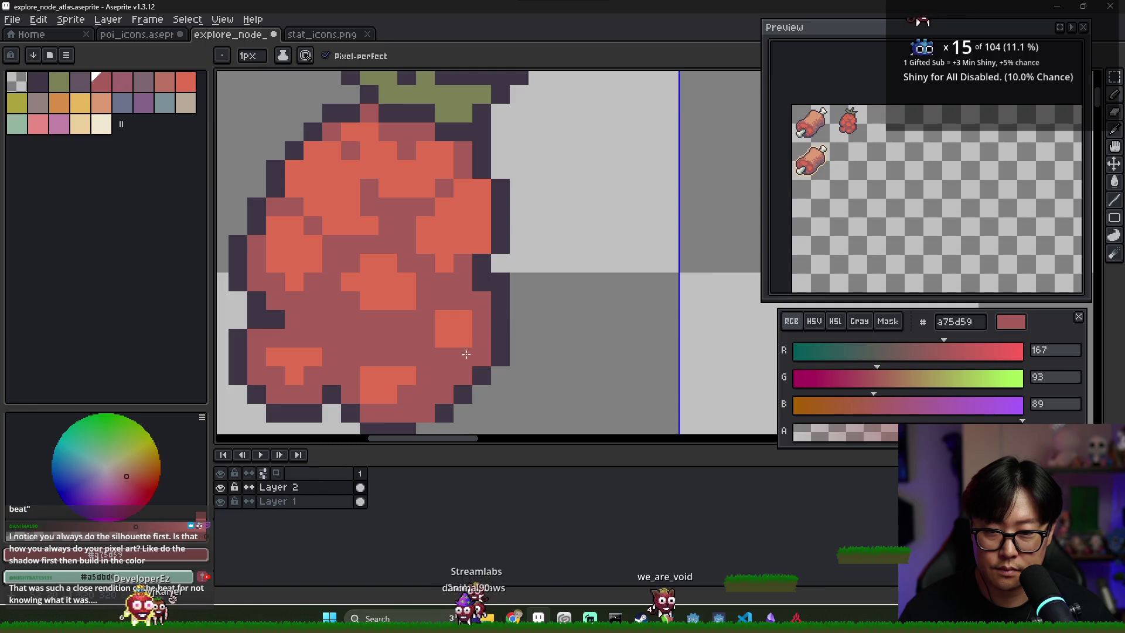
alt+click(467, 322)
click(425, 338)
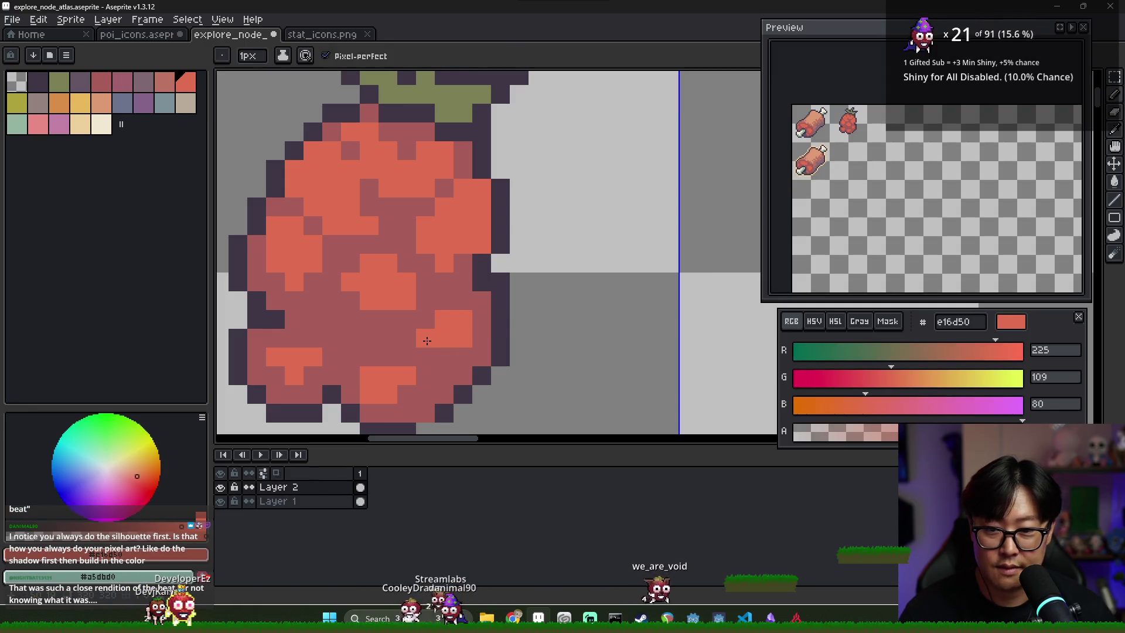
click(449, 353)
Step: Darken scattered orange pixels across the berry's left, middle and upper area to a75d59
scroll(457, 369, up, 2)
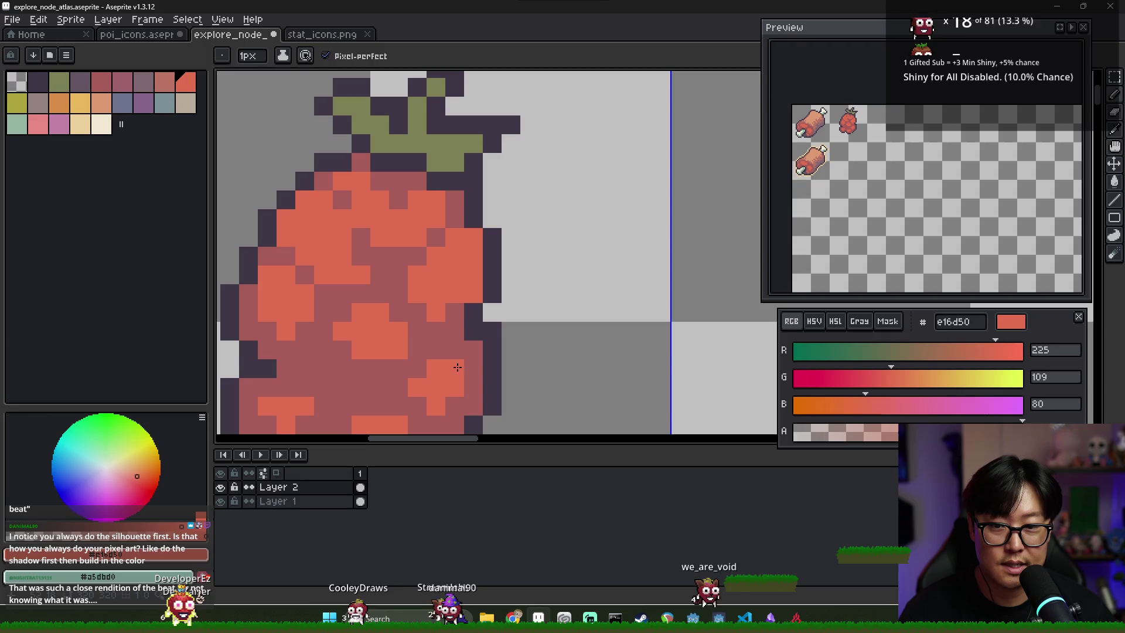
alt+click(402, 363)
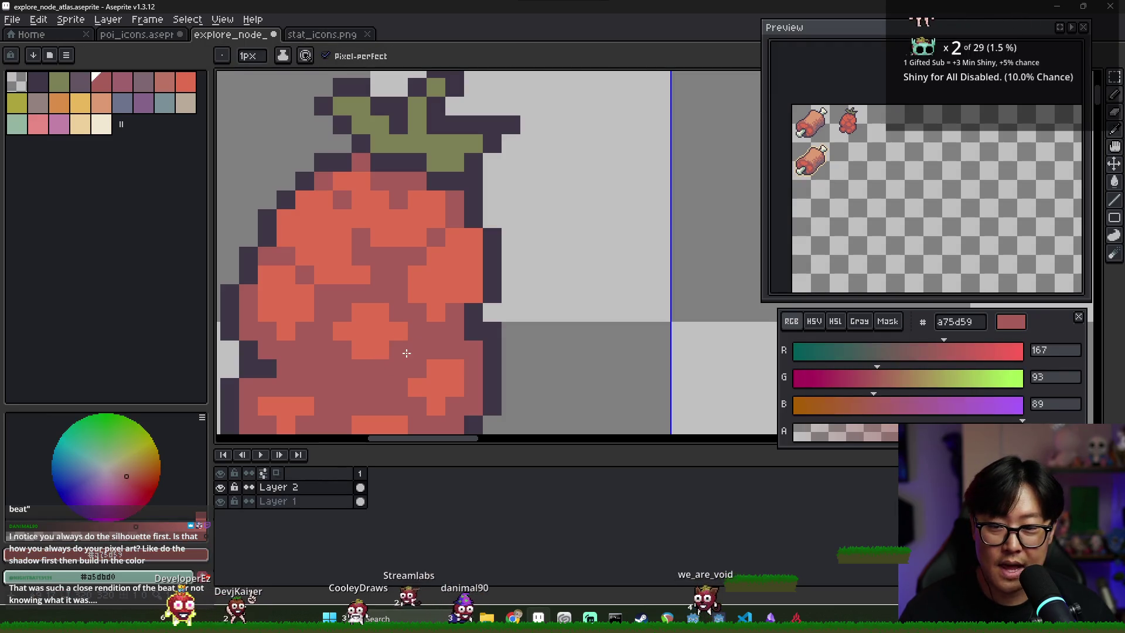
click(365, 338)
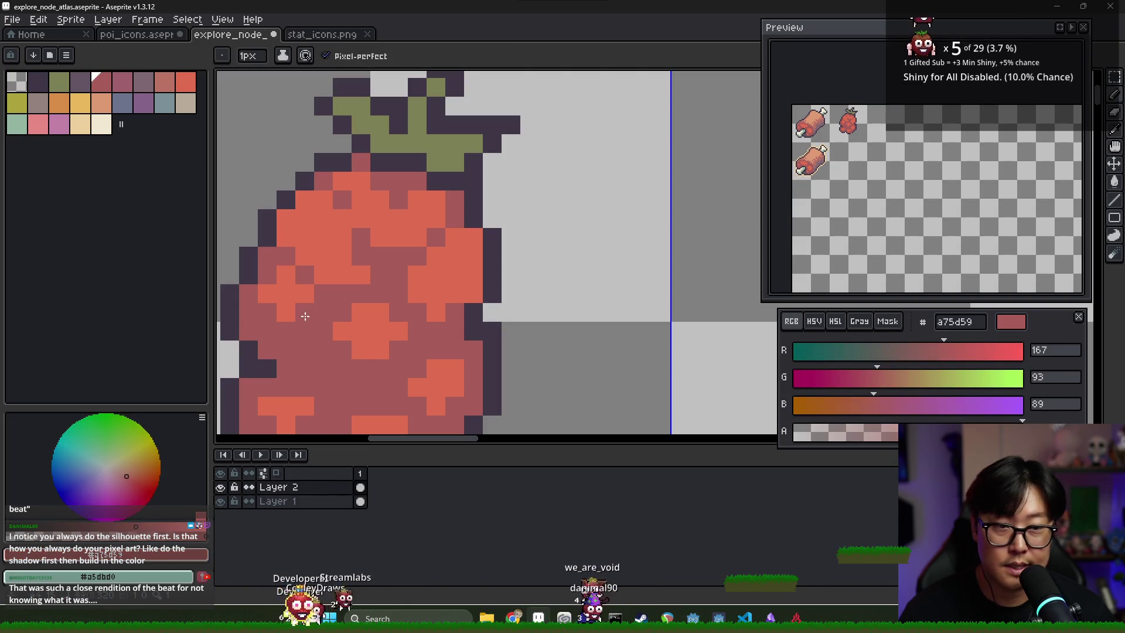
alt+click(321, 273)
alt+click(304, 274)
drag(286, 218, 285, 241)
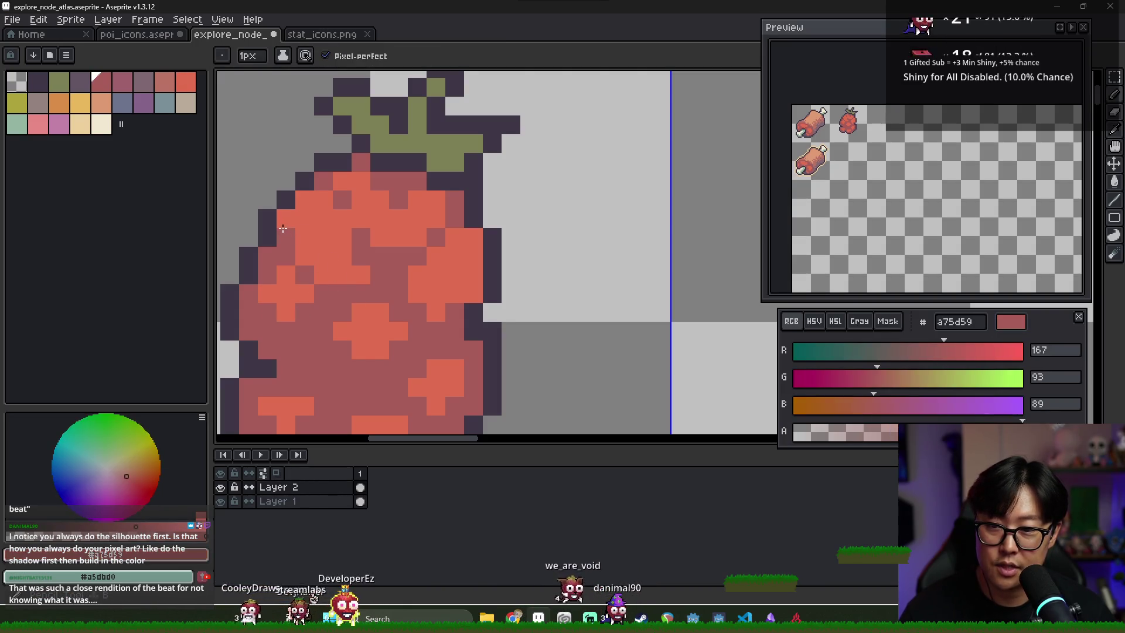
drag(323, 273, 360, 273)
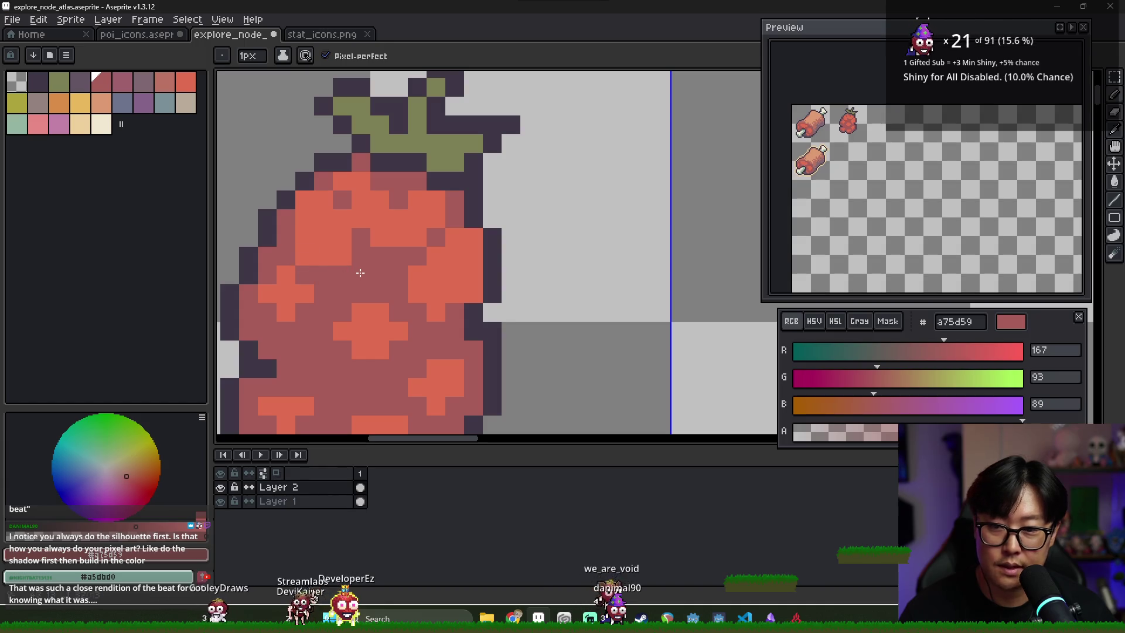
click(305, 237)
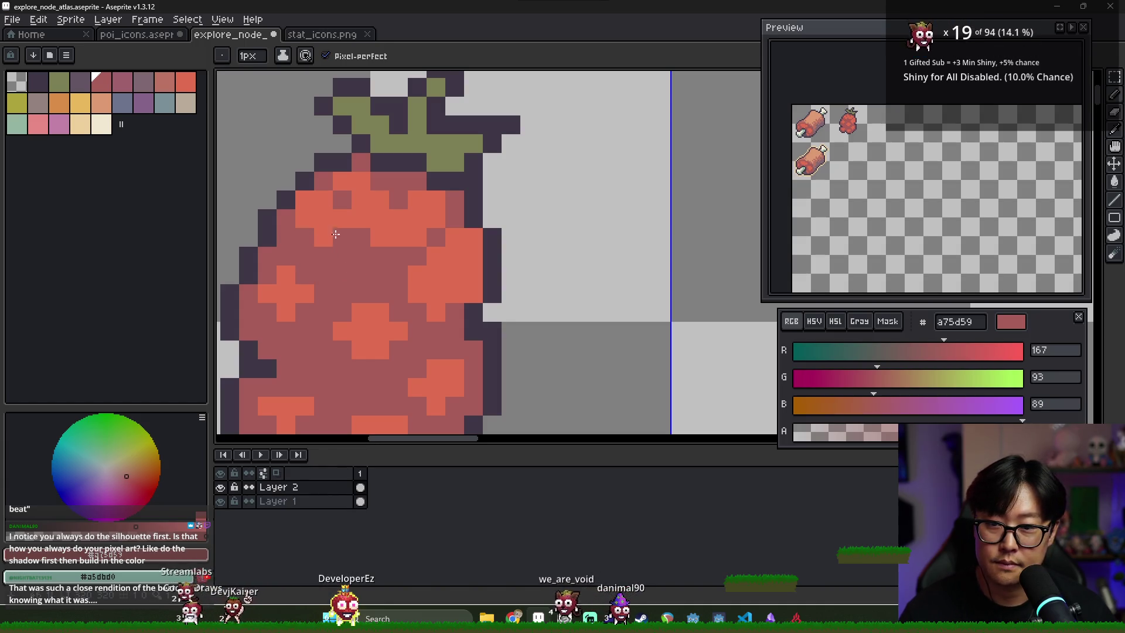
alt+click(324, 218)
alt+click(345, 186)
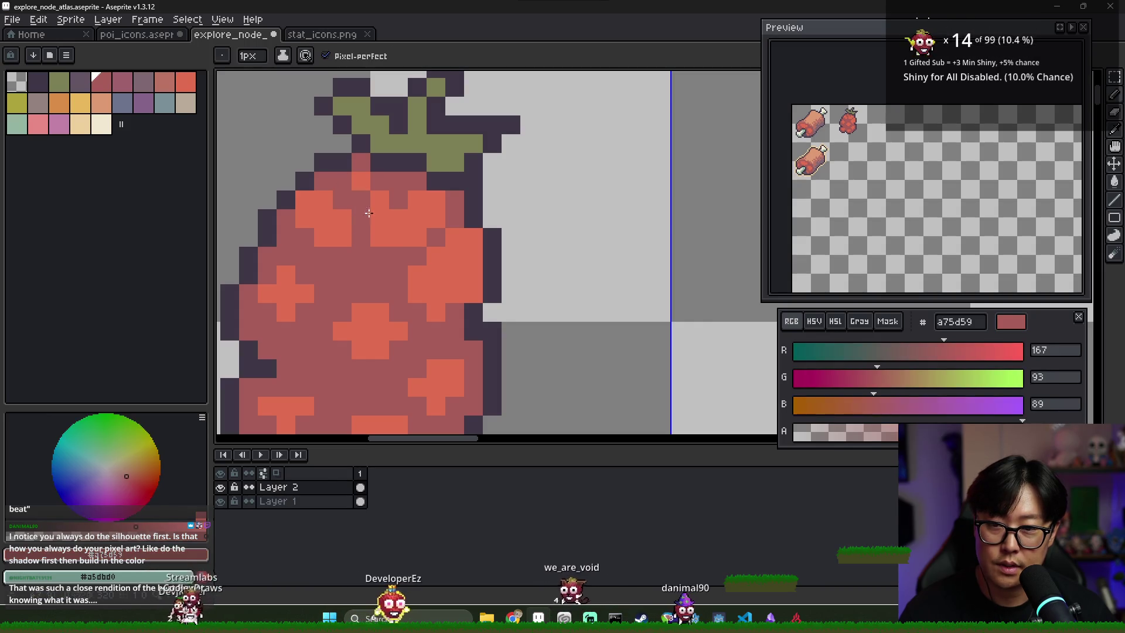
Step: Retouch the berry's top row, swapping pixels between e16d50 orange and a75d59 mauve
alt+click(361, 181)
click(342, 181)
click(379, 181)
alt+click(361, 218)
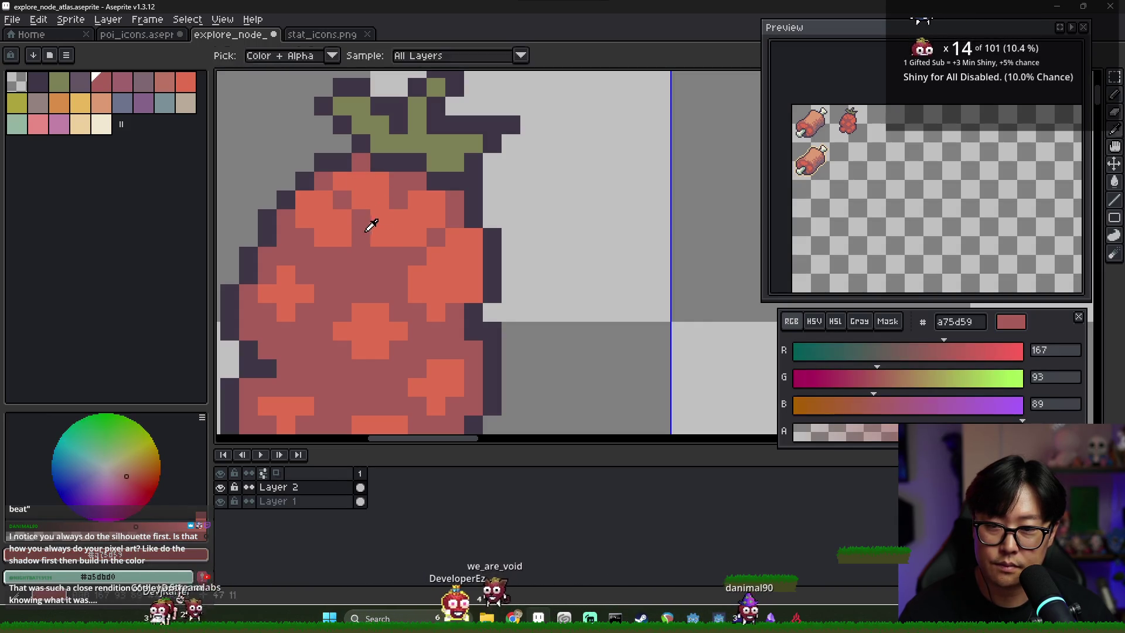
click(379, 218)
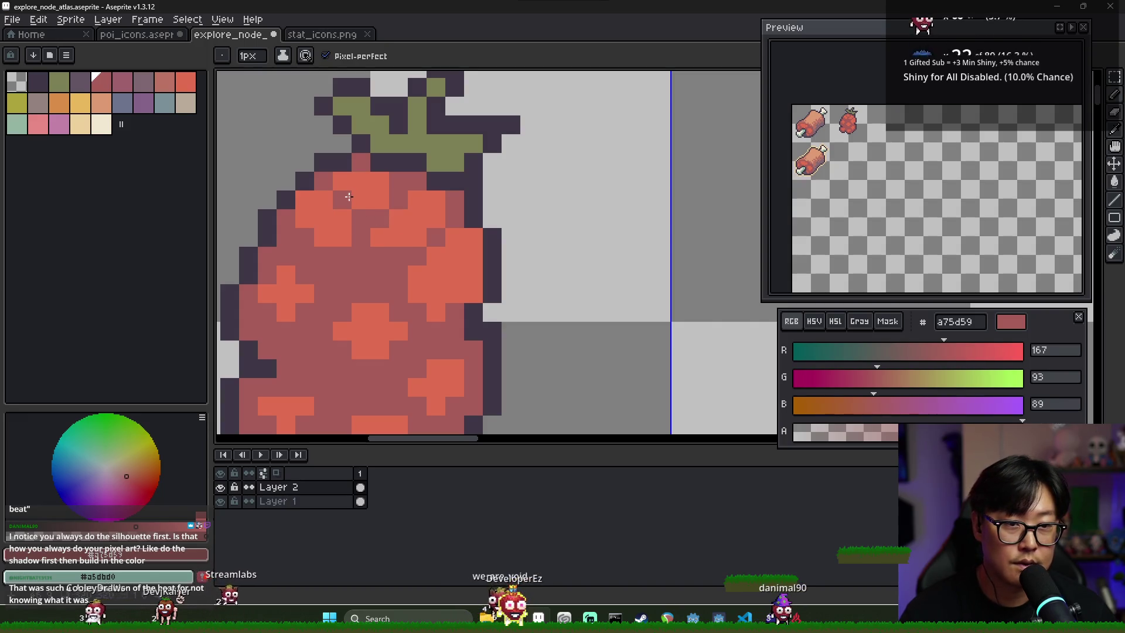
drag(342, 180, 361, 181)
alt+click(422, 240)
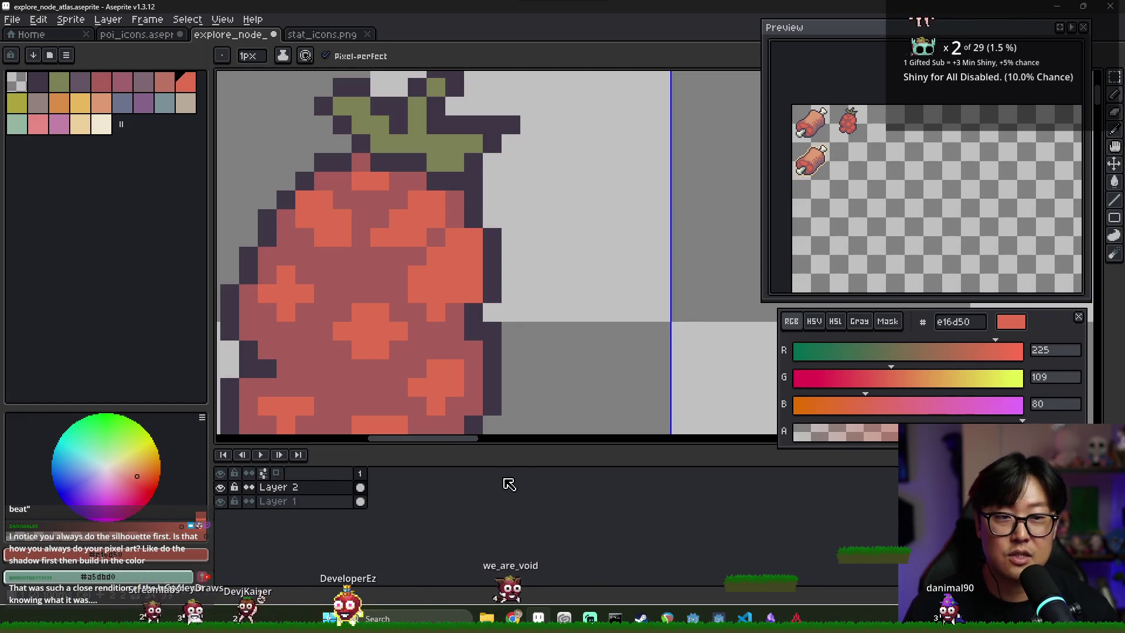
alt+click(364, 303)
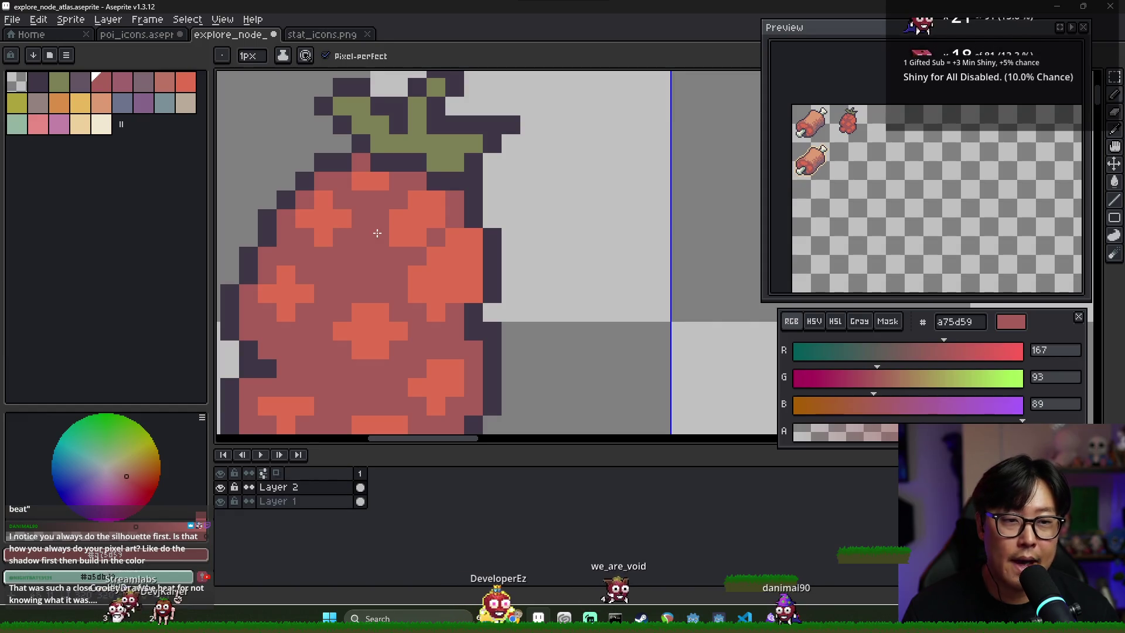
Step: Reshape the upper-left light orange patch and touch up the berry's upper-left outline
drag(377, 231, 333, 259)
alt+click(262, 257)
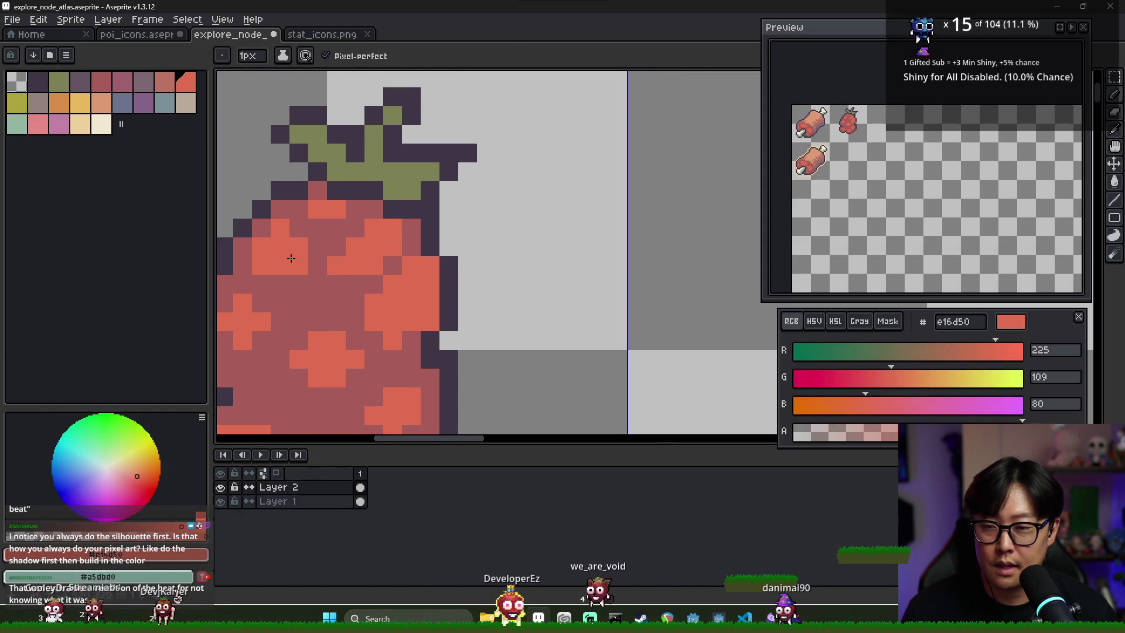
alt+click(311, 226)
click(298, 246)
alt+click(279, 241)
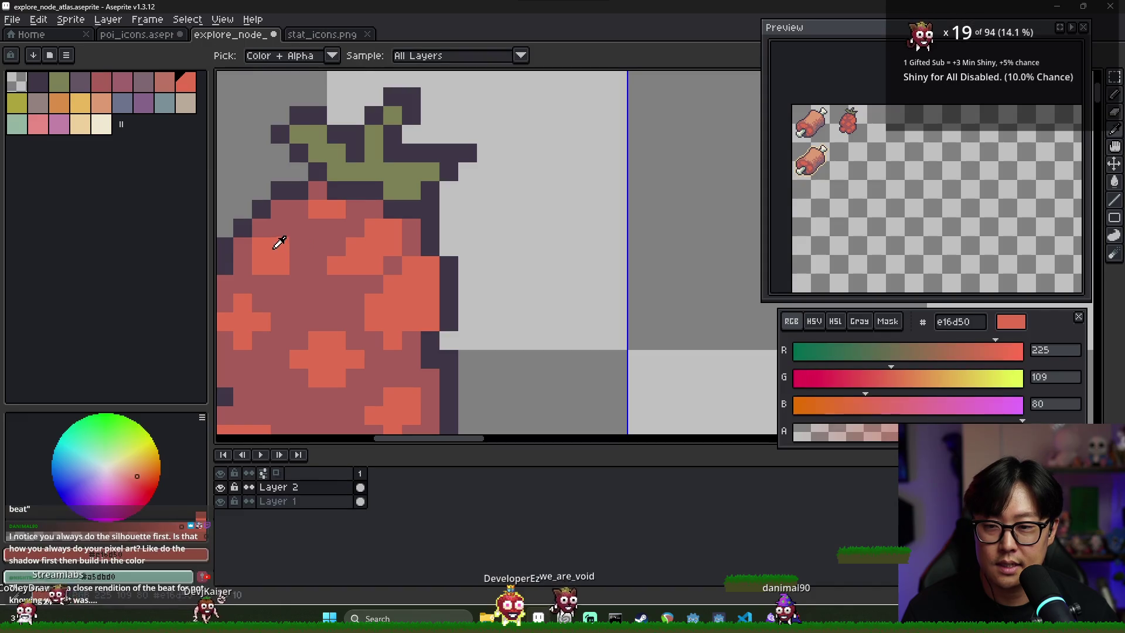
click(307, 211)
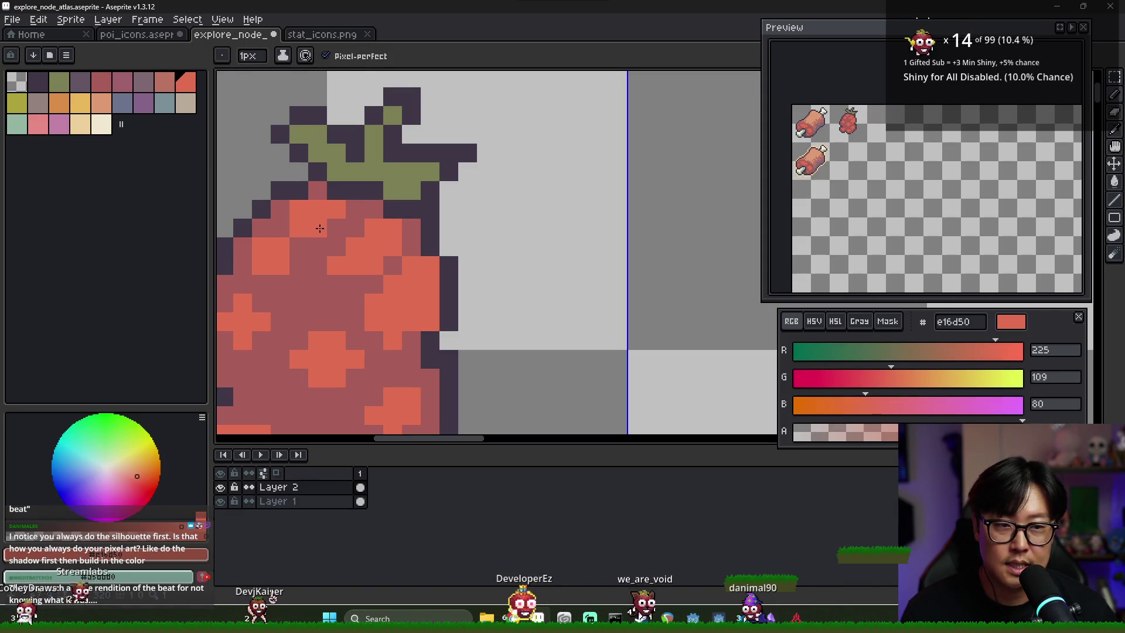
key(e)
alt+click(243, 228)
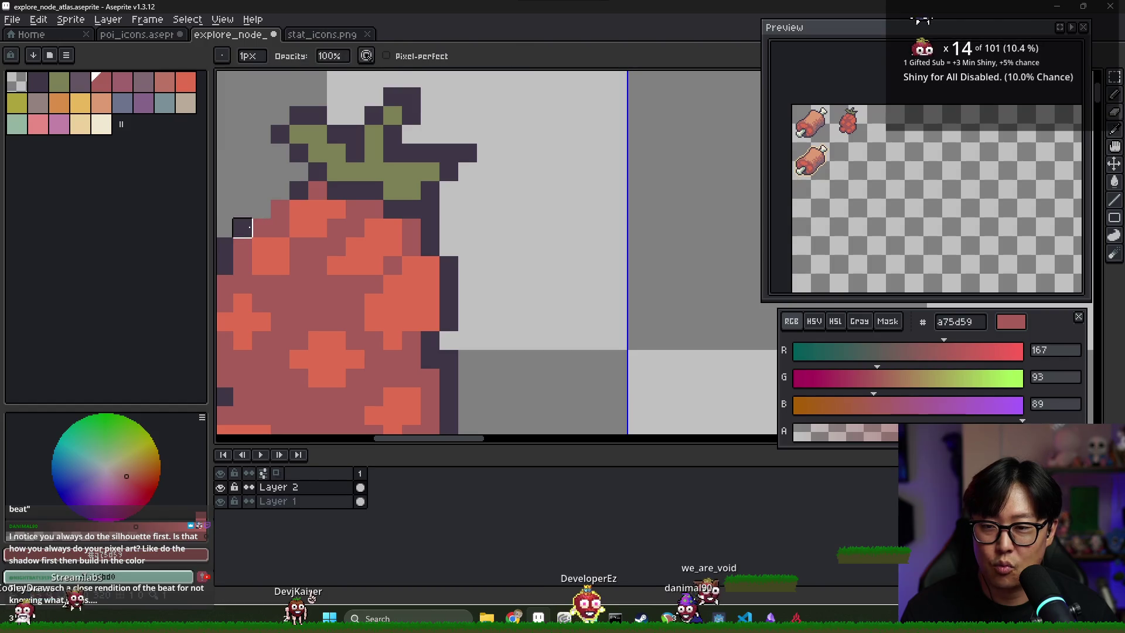